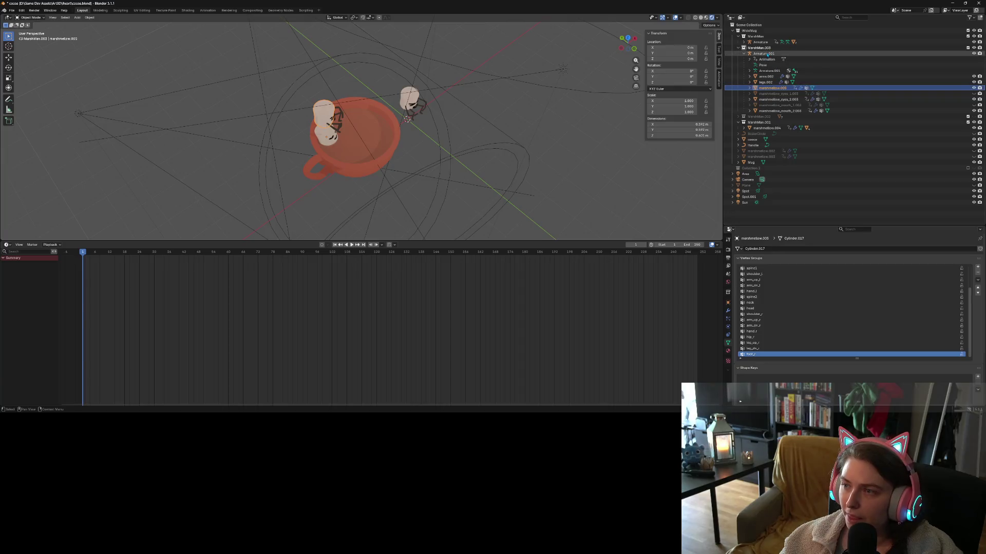
From top view, rotate the marshmallow rig to a new facing beside the mug.
key("KP_7")
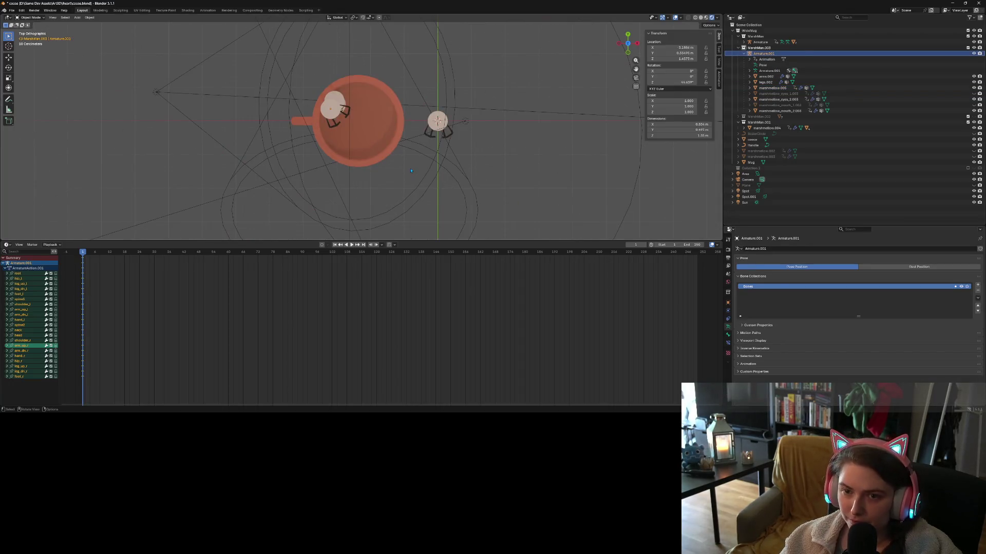
key("r")
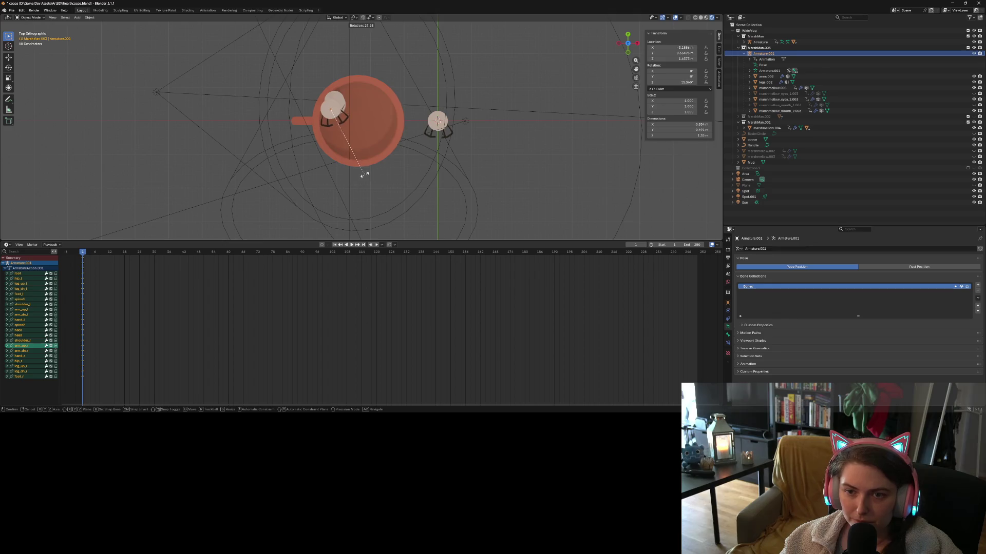
left_click(347, 175)
mouse_move(348, 174)
middle_mouse_down()
mouse_move(364, 122)
mouse_move(353, 119)
middle_mouse_up()
Tilt the marshmallow rig 15.2° around the Y axis so it leans over the mug.
key("r")
key("z")
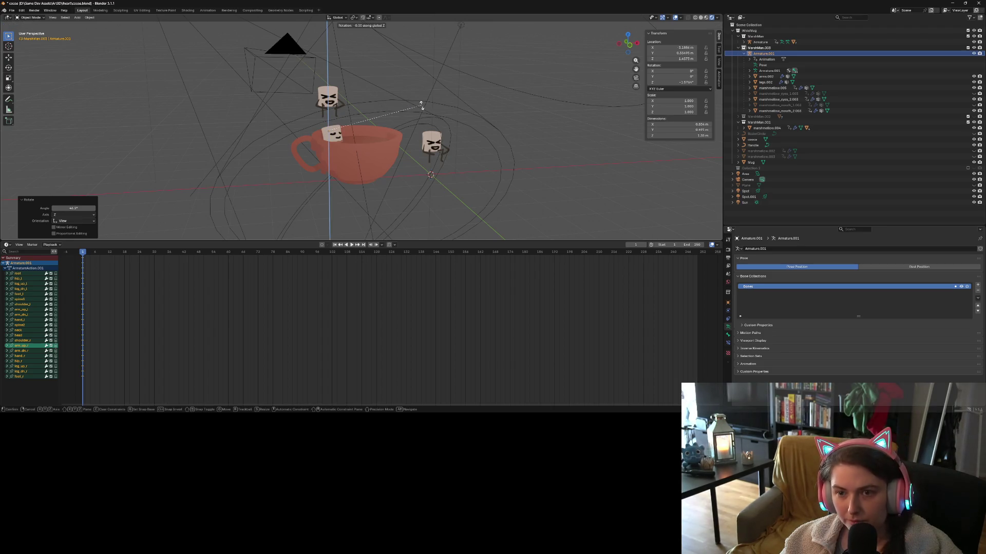
key("y")
left_click(433, 134)
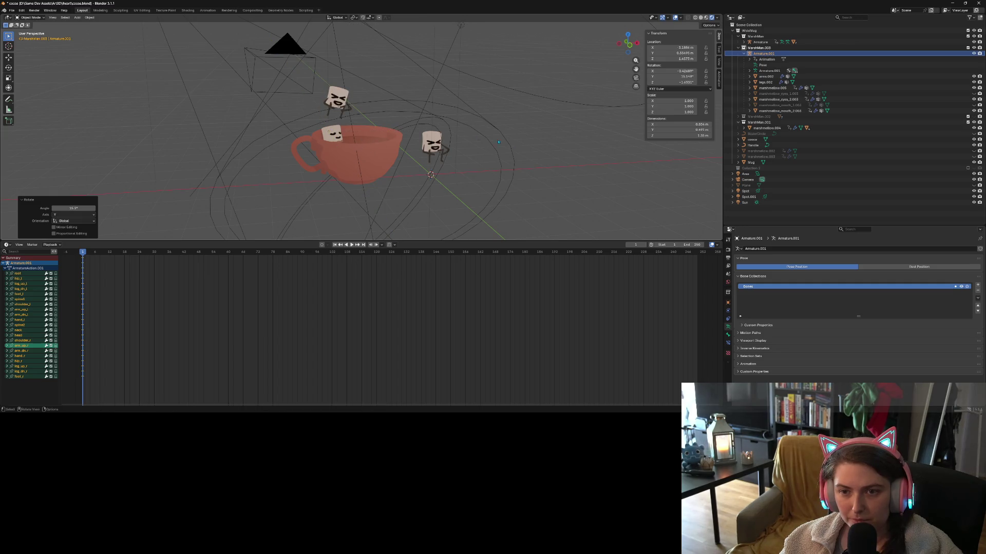
Turn the rig about -10° around Z and view the scene through the camera.
key("r")
key("z")
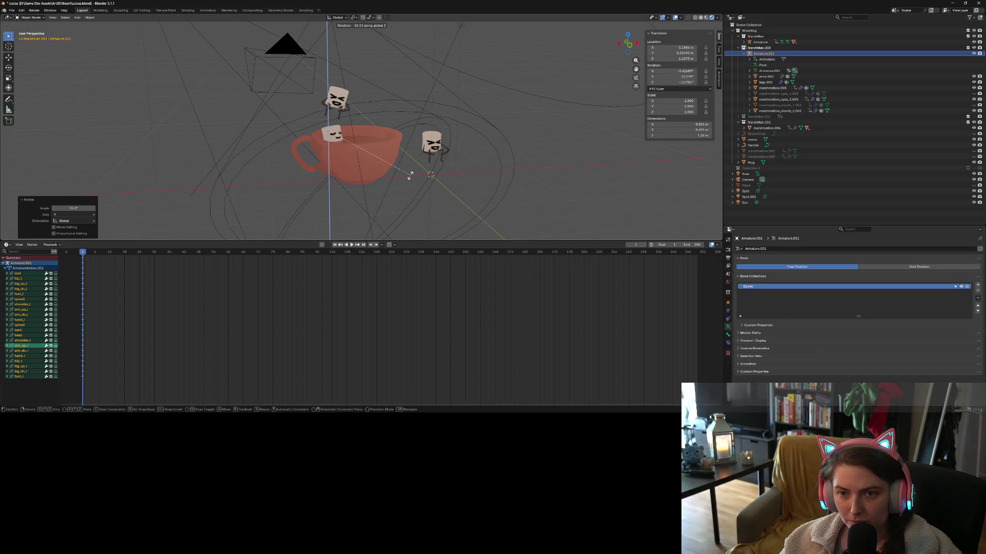
left_click(410, 177)
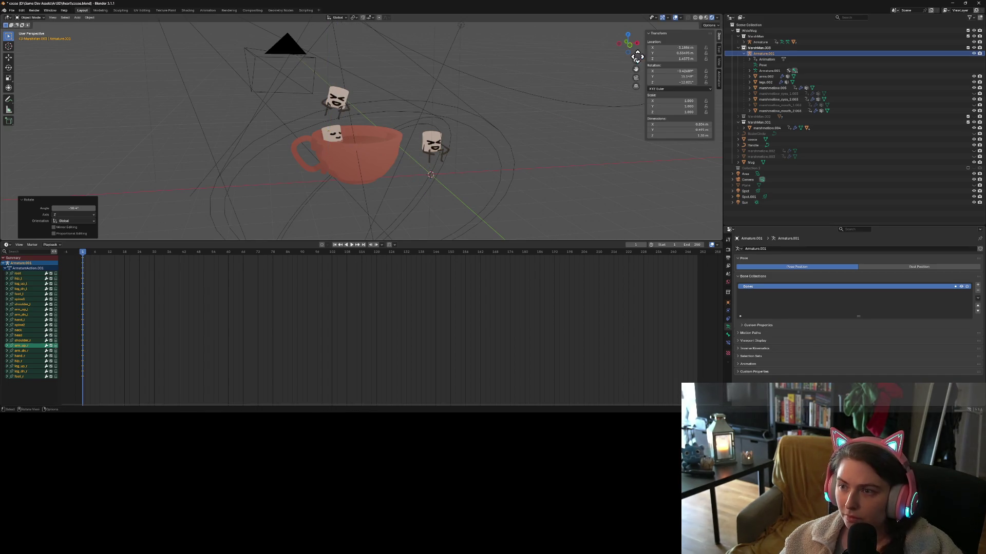
left_click(635, 78)
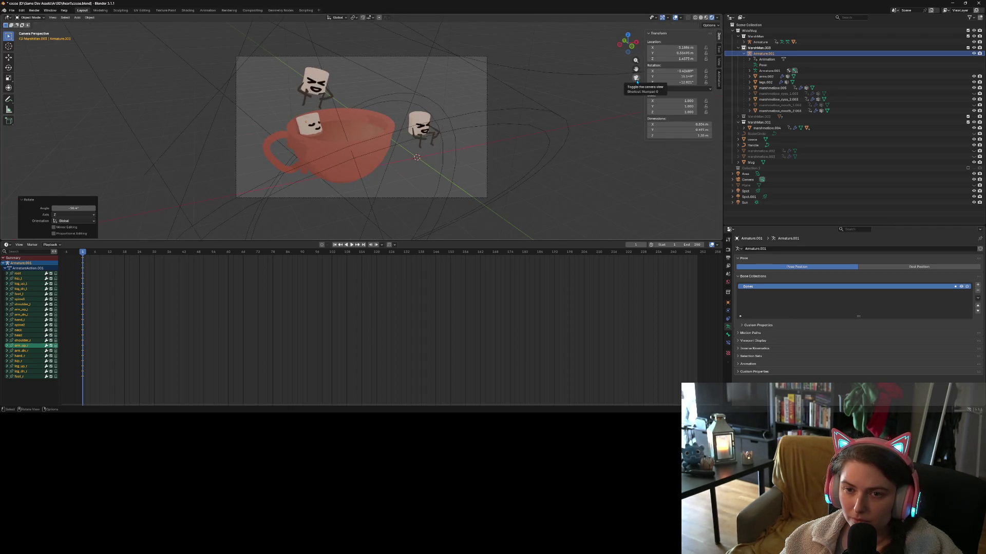
Tilt the upper marshmallow 9.68° about Y and turn it 14.9° about Z.
key("r")
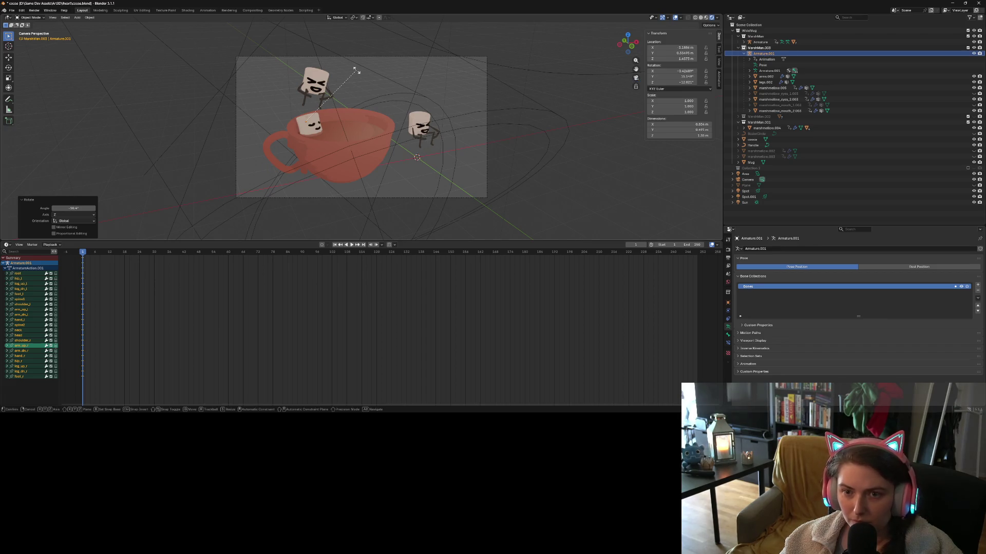
key("y")
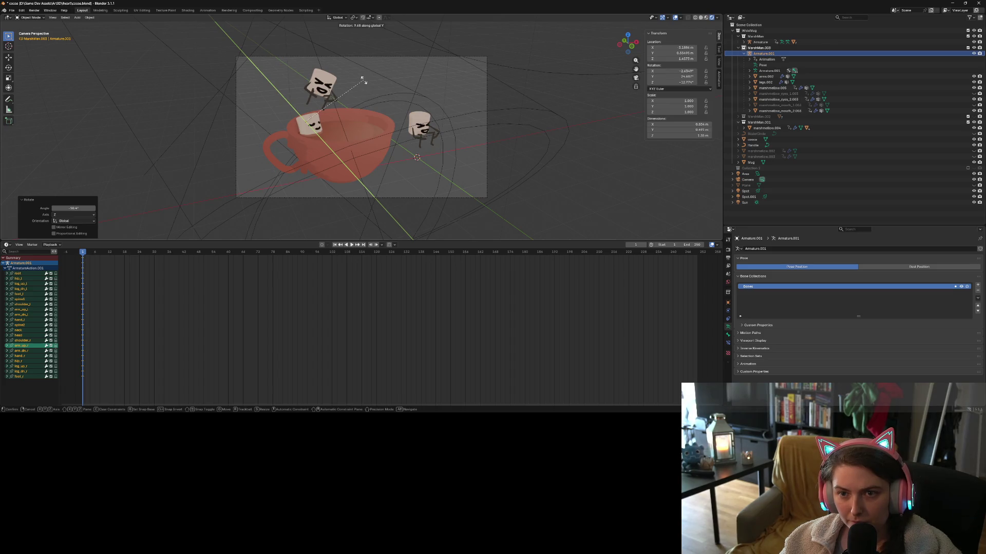
left_click(363, 79)
key("r")
key("z")
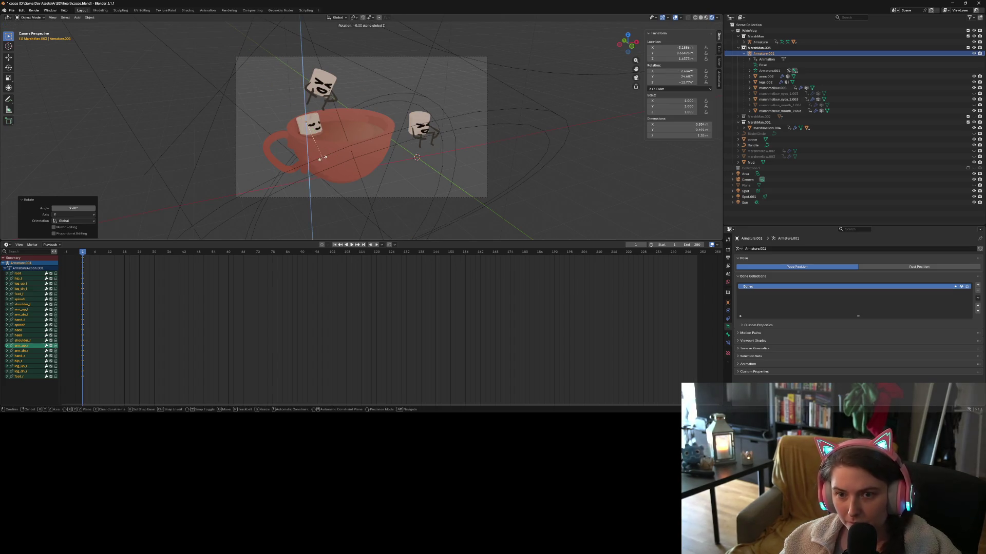
left_click(336, 158)
Tilt it -16.4° about Y, turn it 10.5° about Z, then deselect it.
key("r")
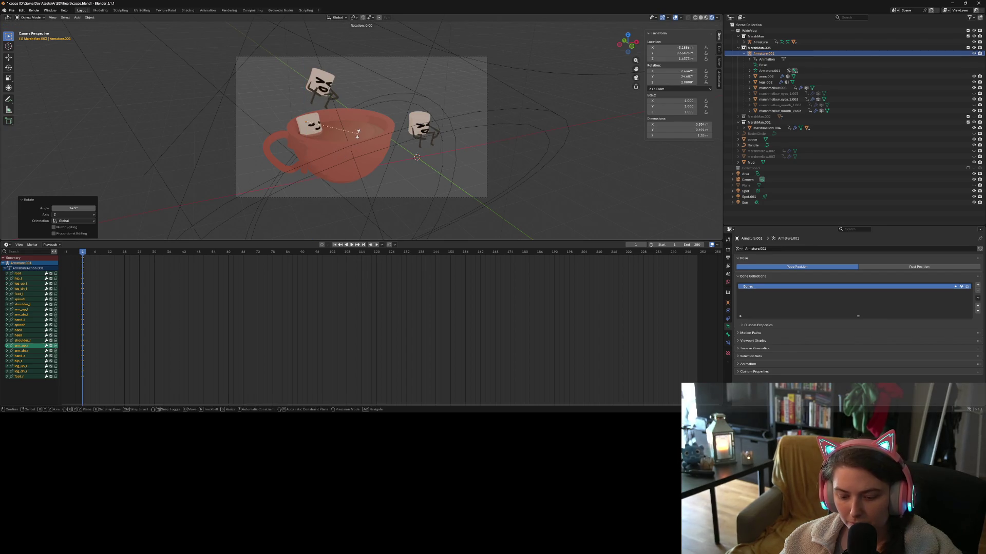
key("y")
left_click(351, 139)
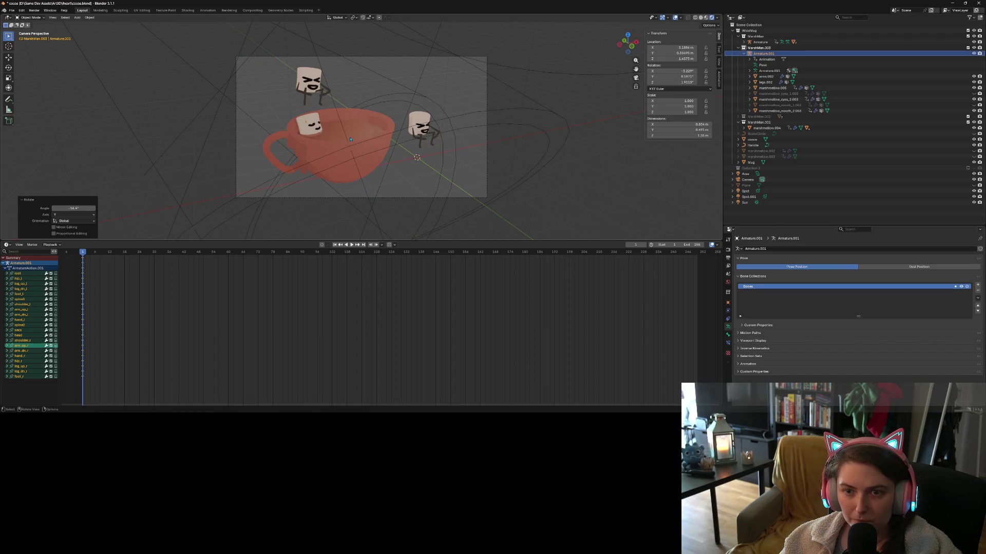
key("r")
key("z")
left_click(345, 179)
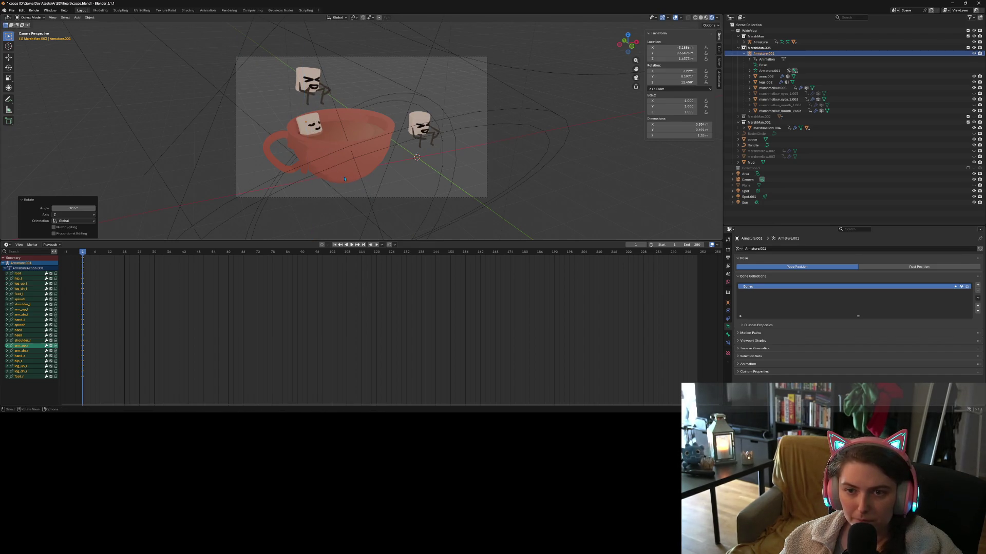
left_click(373, 191)
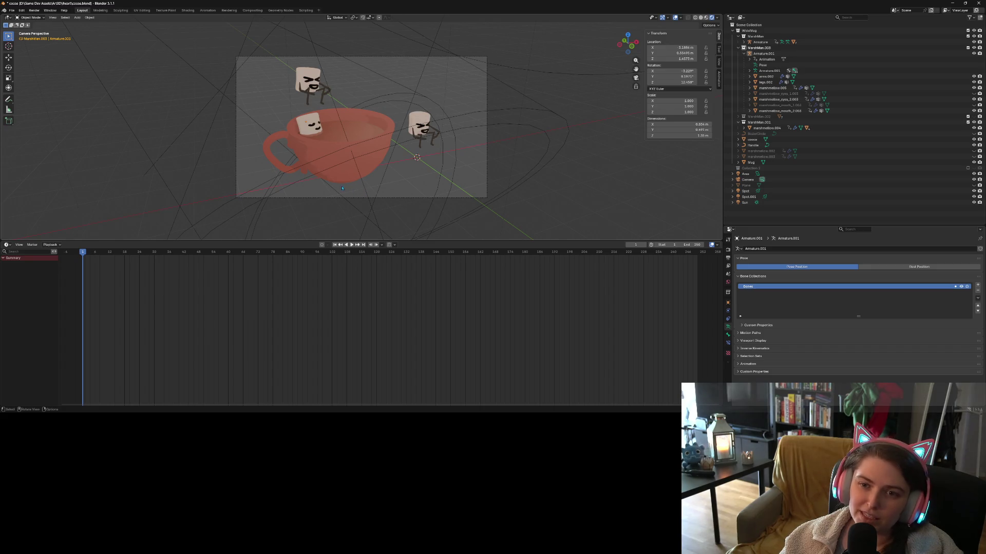
Shrink the timeline to enlarge the camera view, then save the project as cocoa.blend.
scroll(252, 144, "up", 2)
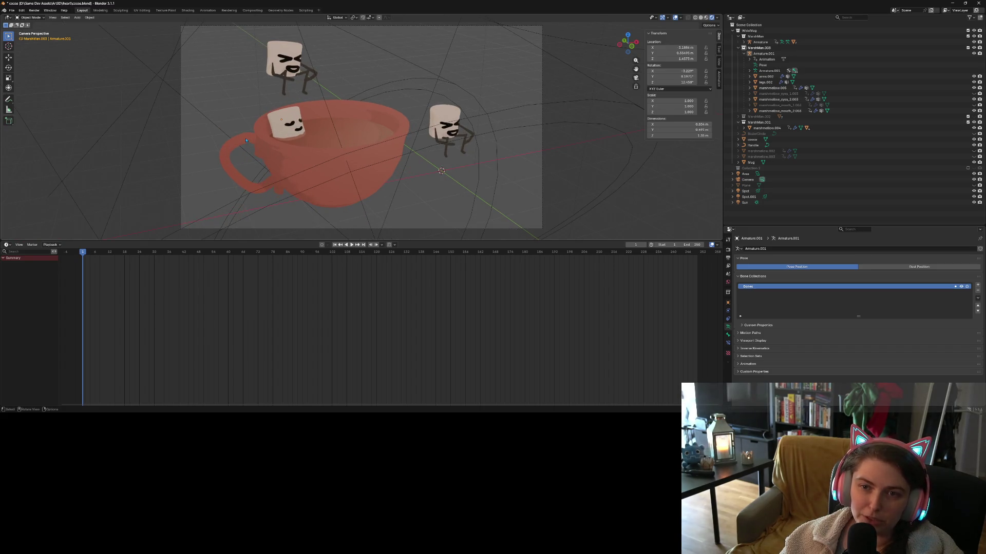
scroll(246, 140, "down", 2)
left_click_drag(273, 241, 273, 332)
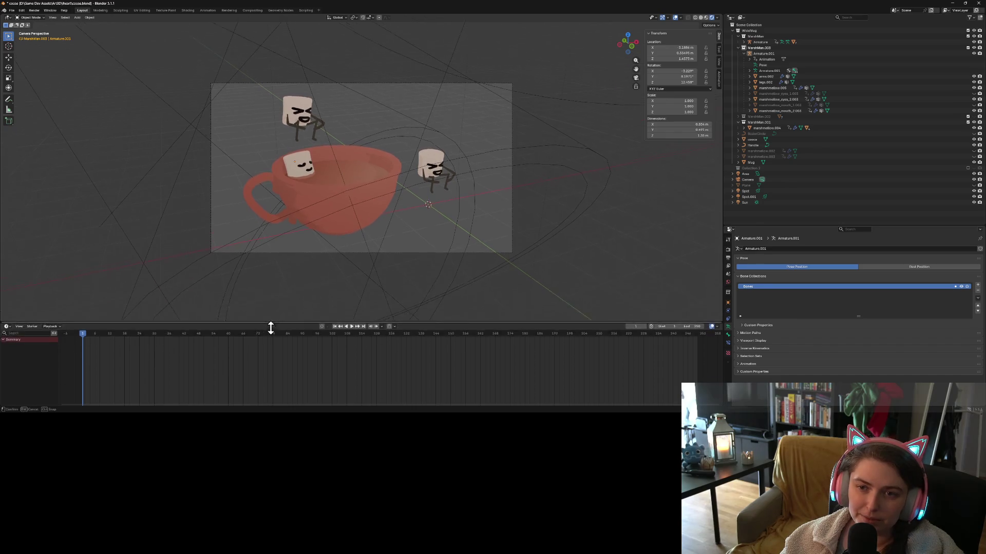
scroll(261, 217, "up", 2)
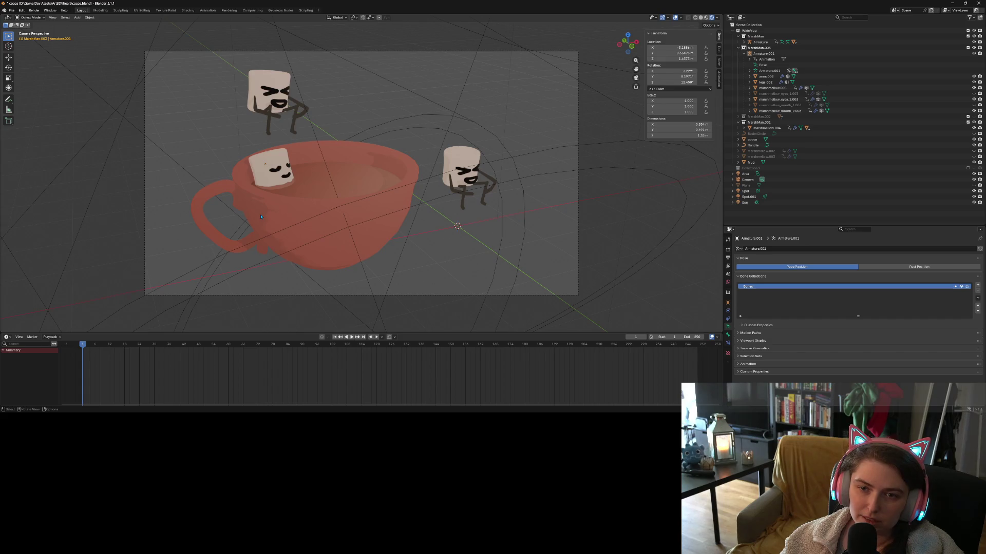
scroll(261, 217, "up", 1)
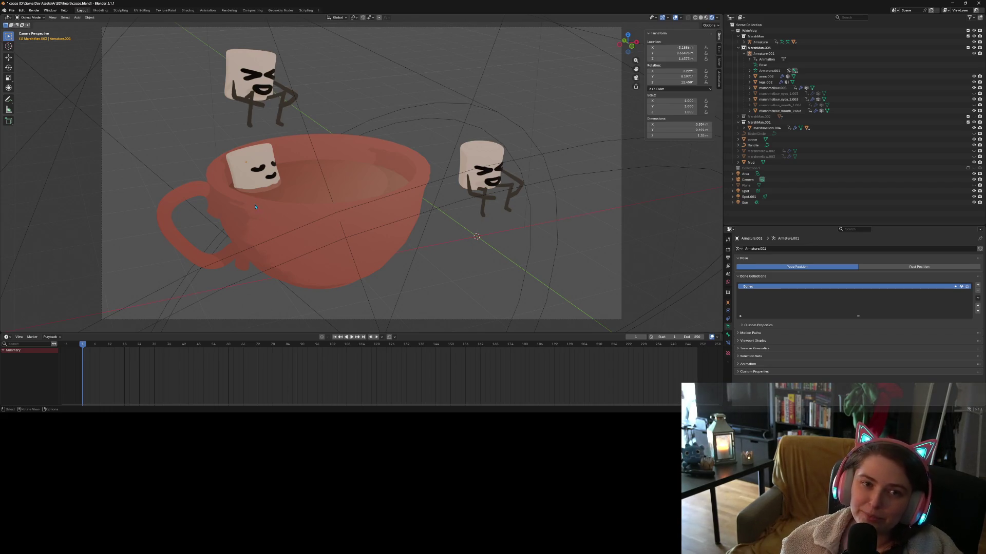
key("ctrl+s")
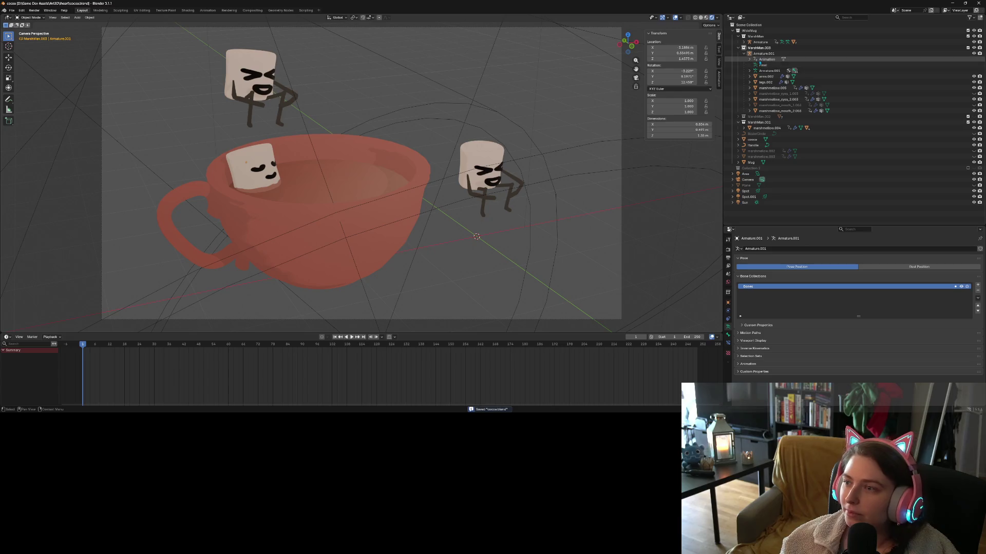
Check the marshmallow collections and delete the MarshMan.001 collection with its marshmallow.
left_click(759, 117)
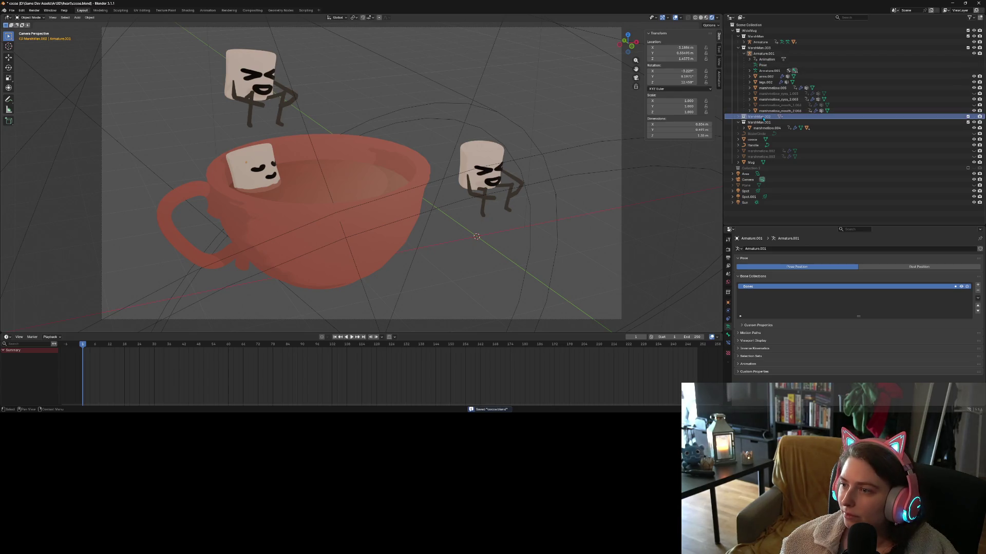
left_click(757, 48)
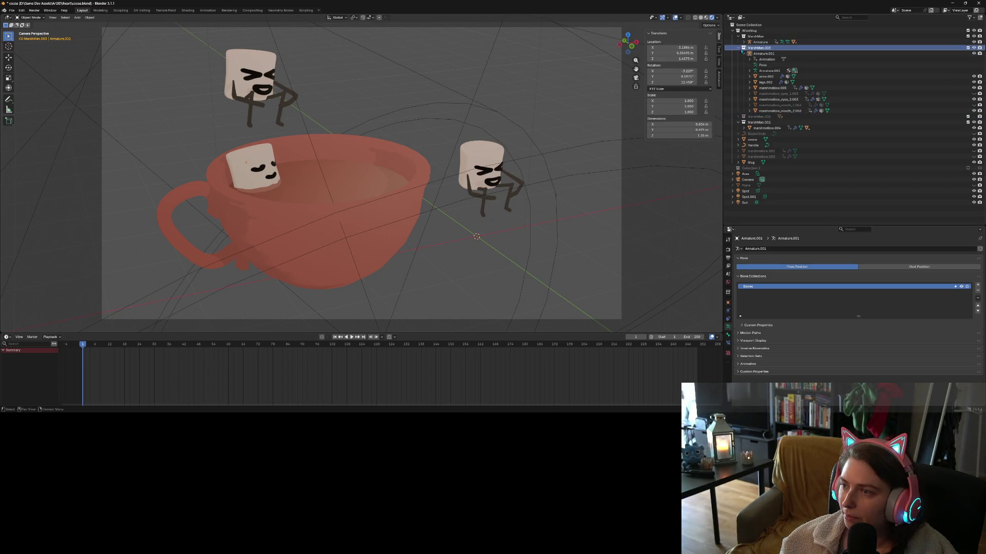
left_click(973, 47)
left_click(973, 48)
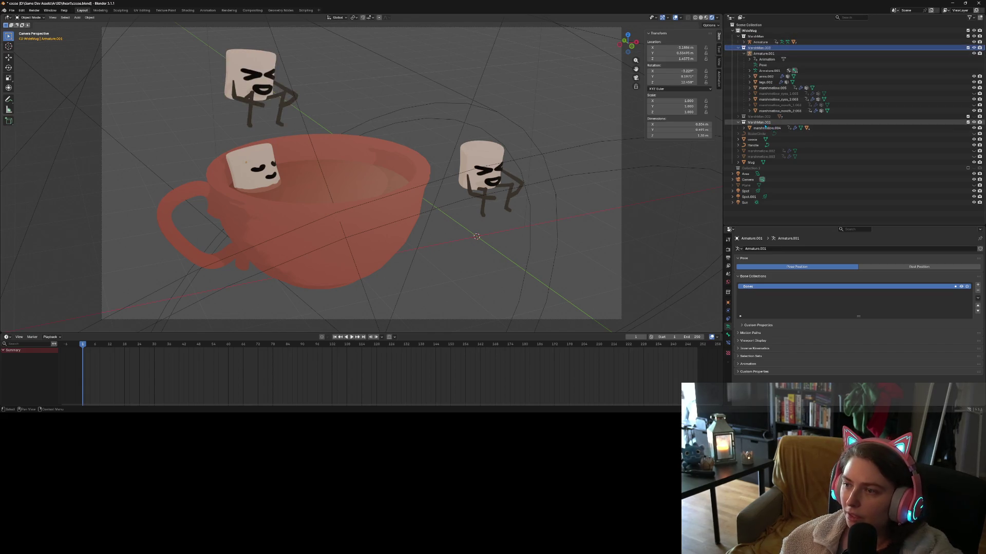
left_click(938, 123)
key("h")
key("alt+h")
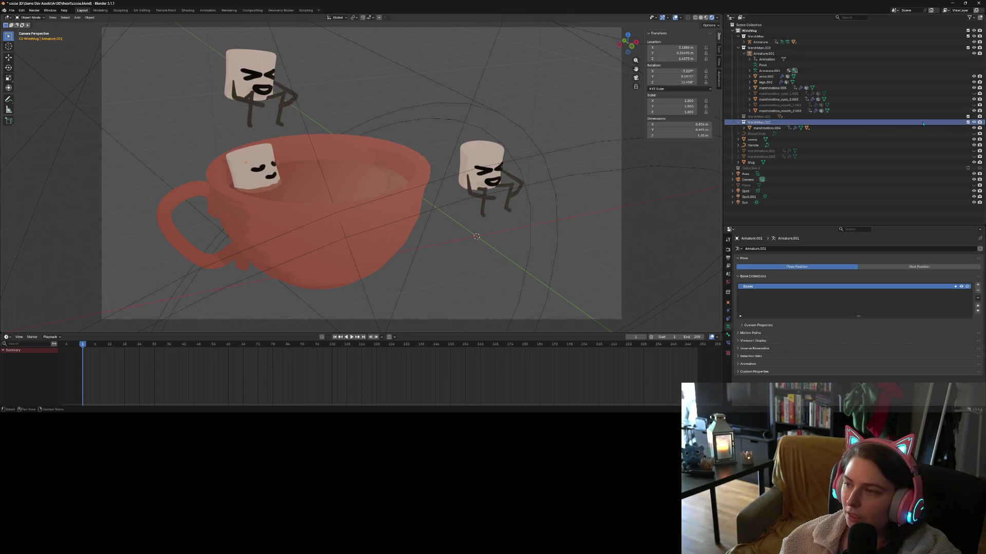
right_click(756, 122)
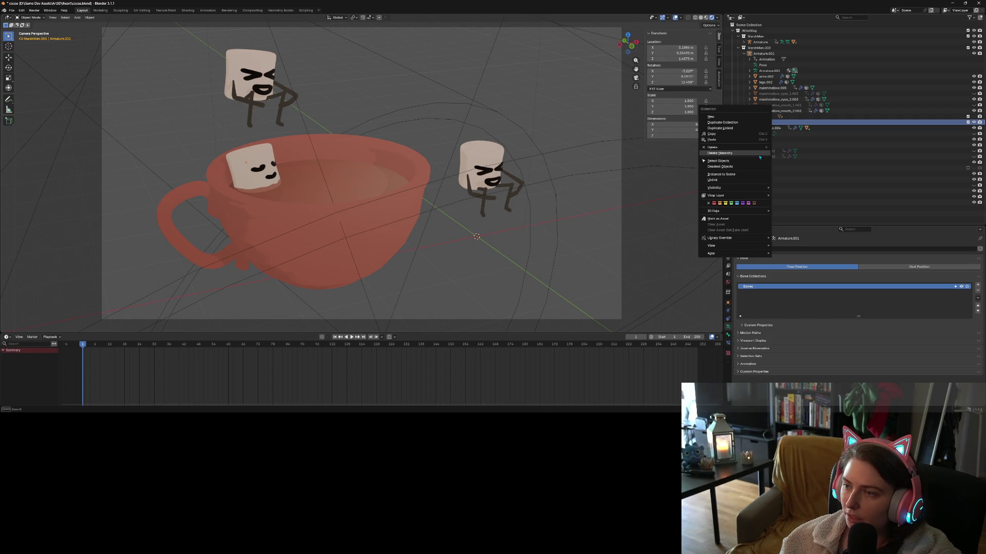
left_click(760, 156)
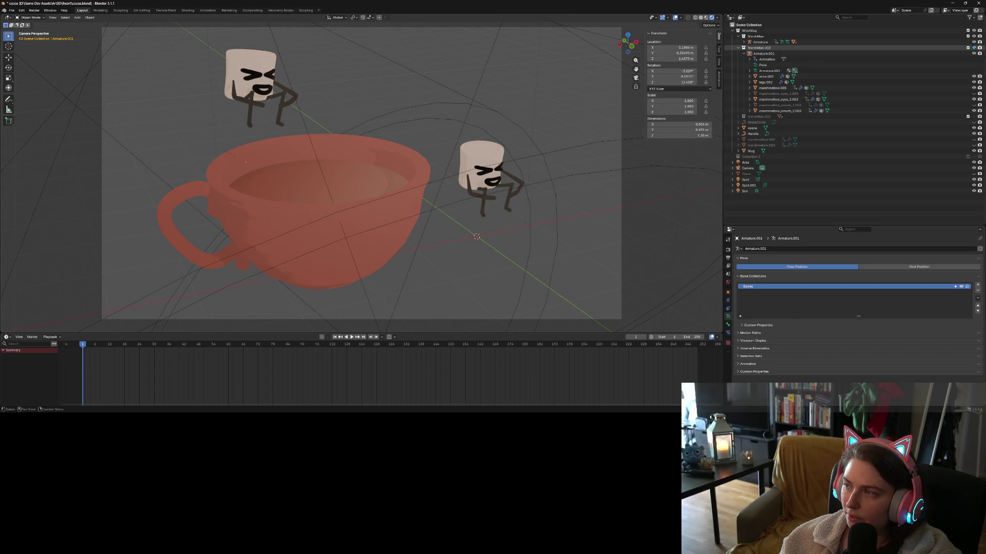
Duplicate the MarshMan collection as MarshMan.001 and switch to Front Orthographic view.
left_click(973, 48)
left_click(973, 48)
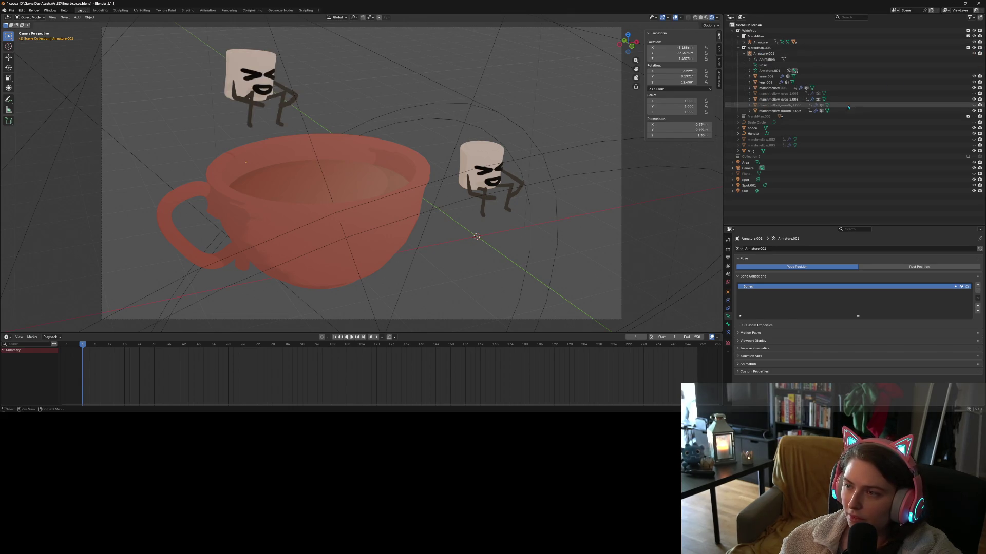
left_click(822, 117)
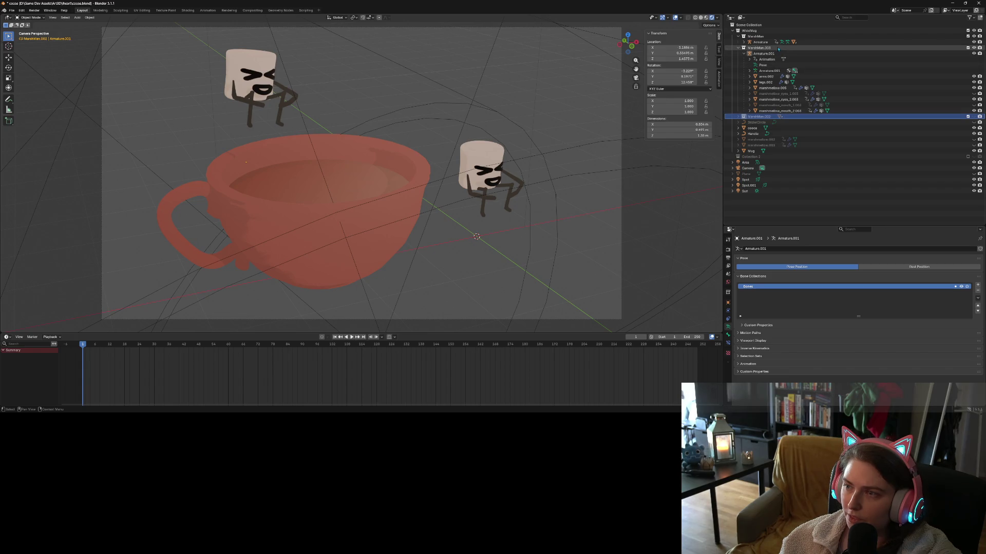
left_click(980, 117)
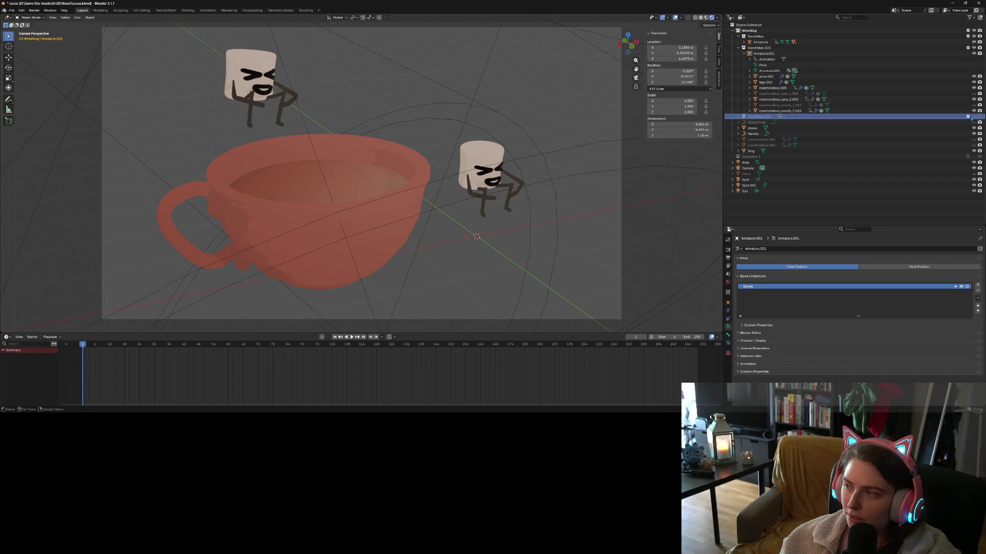
left_click(760, 36)
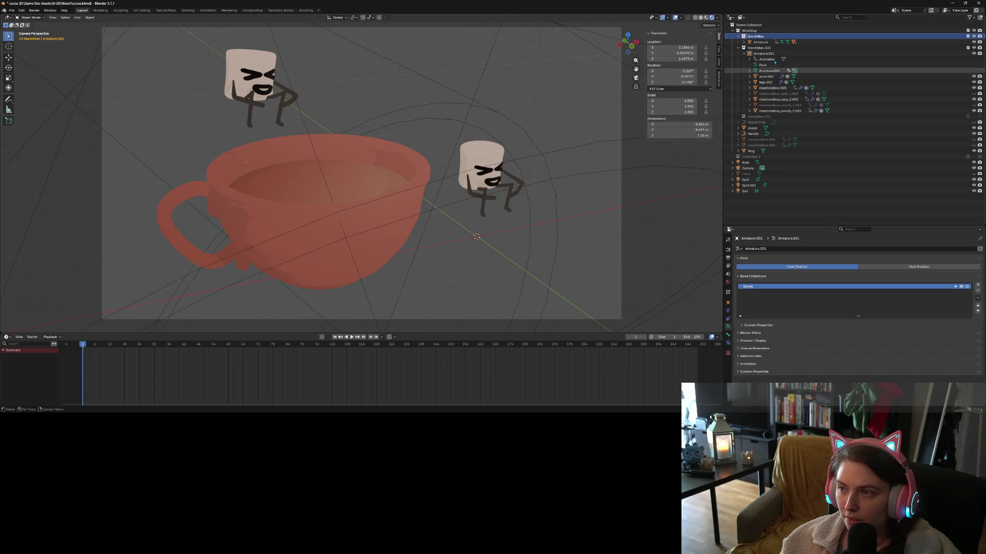
right_click(732, 38)
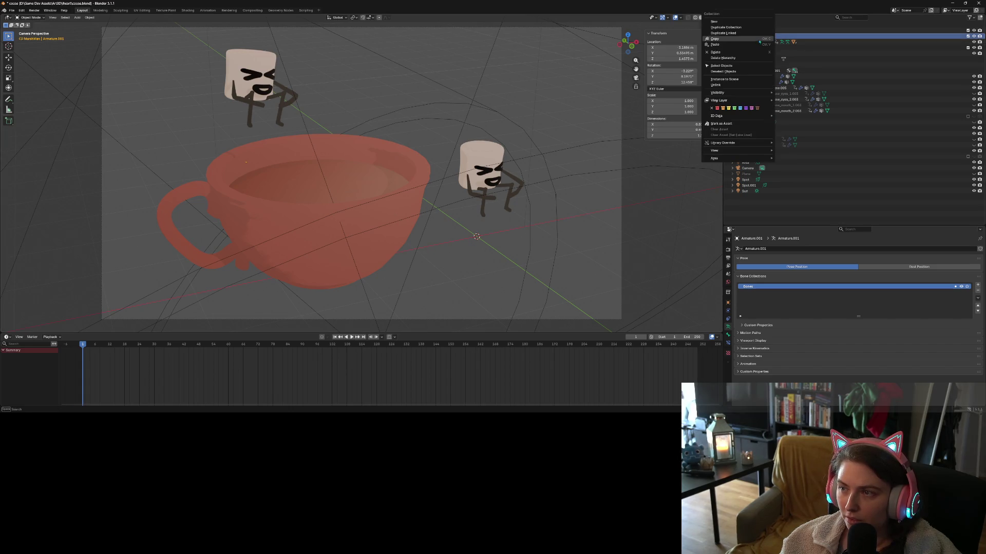
left_click(726, 27)
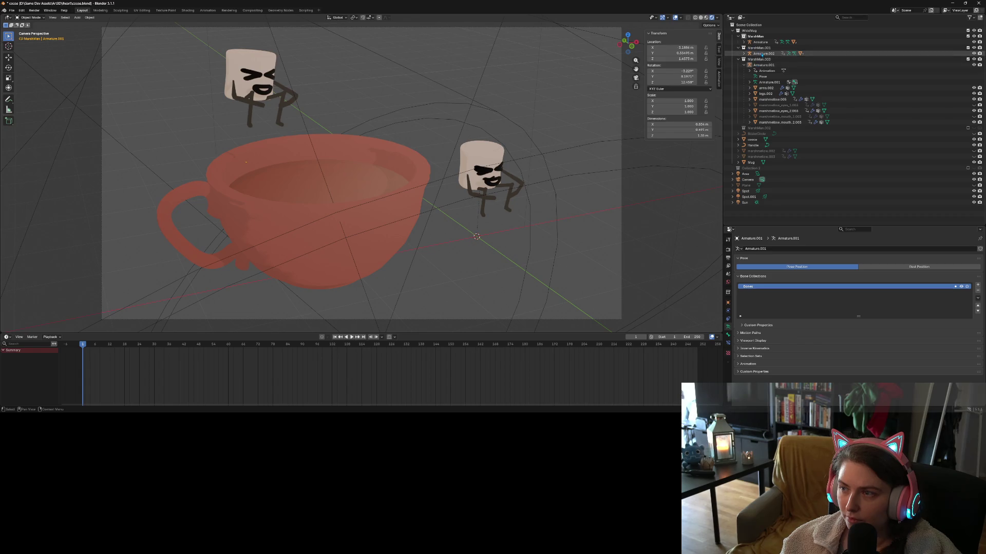
left_click(759, 47)
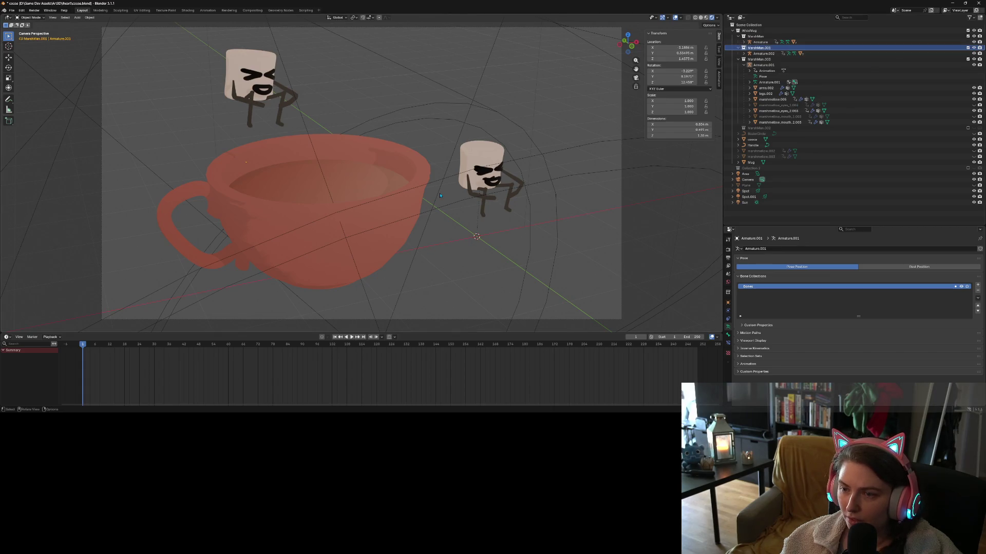
key("KP_1")
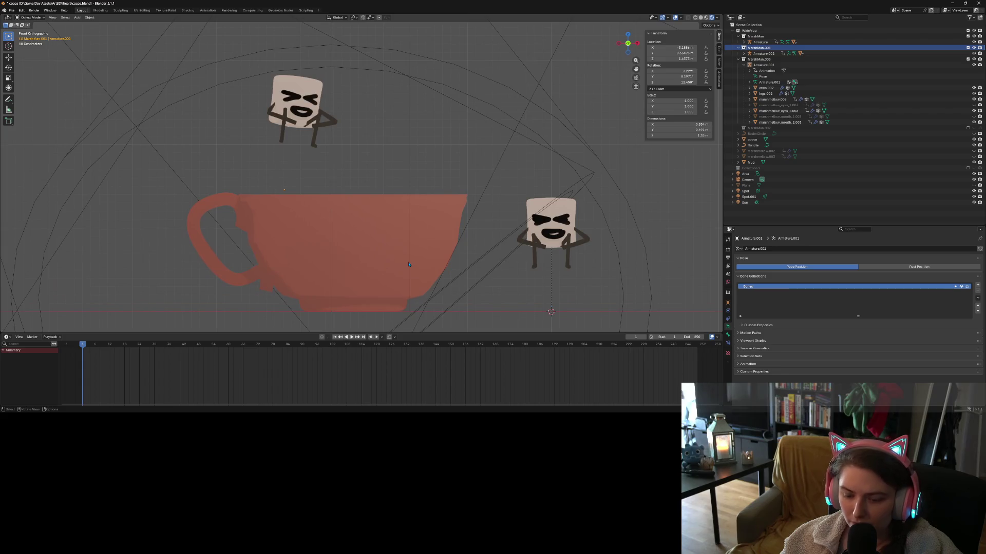
Move the third marshmallow's rig, Armature.002, into the cup.
left_click(558, 223)
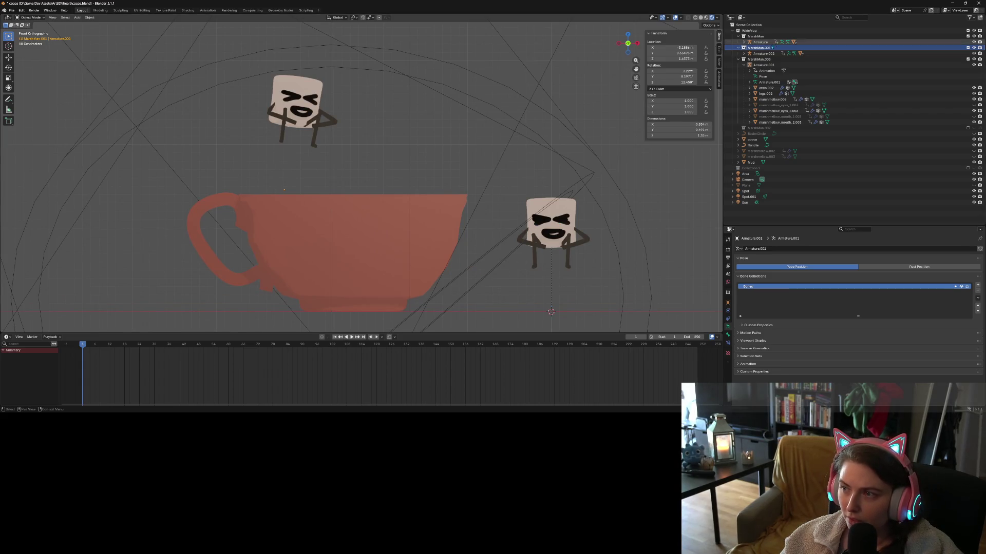
key("g")
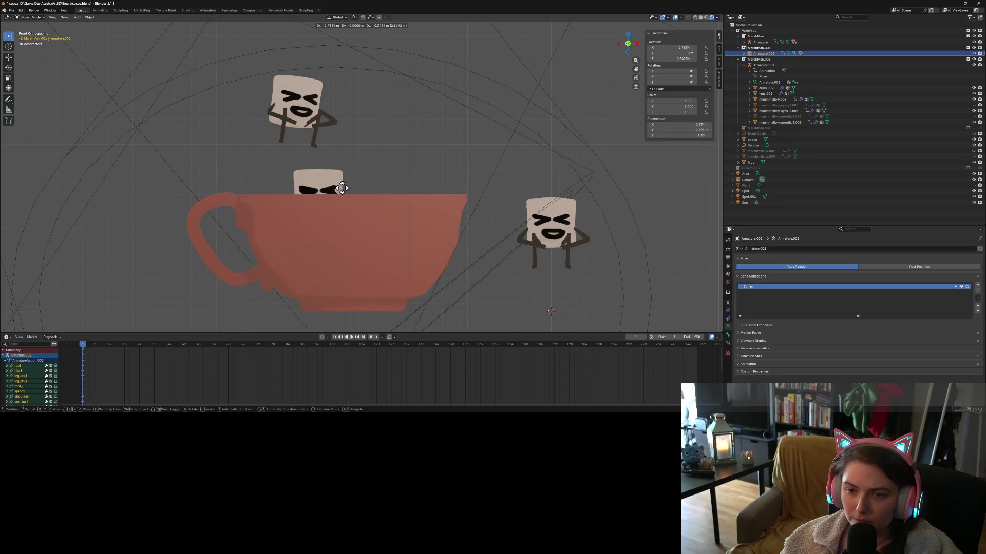
left_click(312, 180)
middle_click_drag(313, 180, 386, 230)
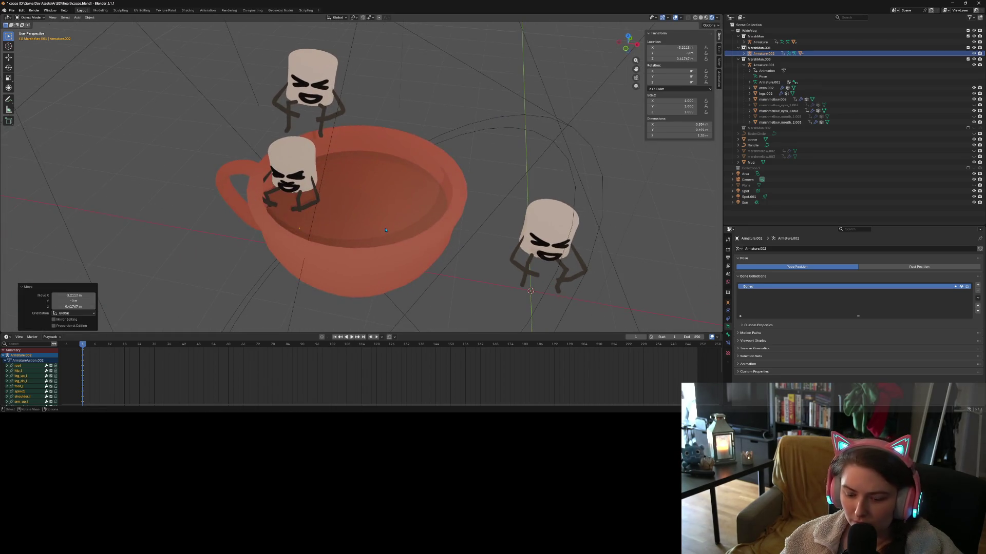
Turn the cup marshmallow around the vertical axis, finishing with a 15.5° turn.
key("r")
key("z")
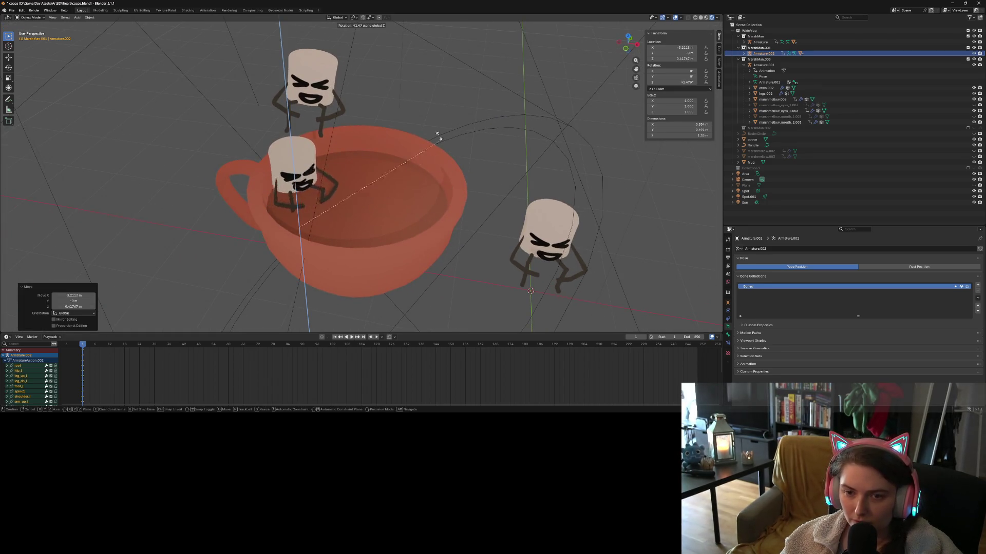
left_click(413, 102)
mouse_move(413, 102)
middle_mouse_down()
mouse_move(396, 257)
mouse_move(380, 263)
middle_mouse_up()
key("r")
key("z")
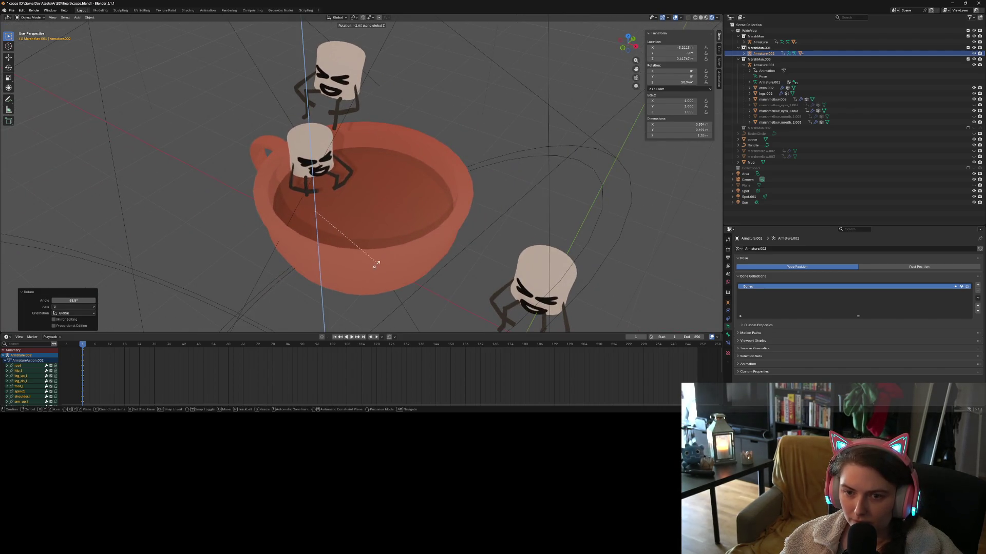
left_click(358, 268)
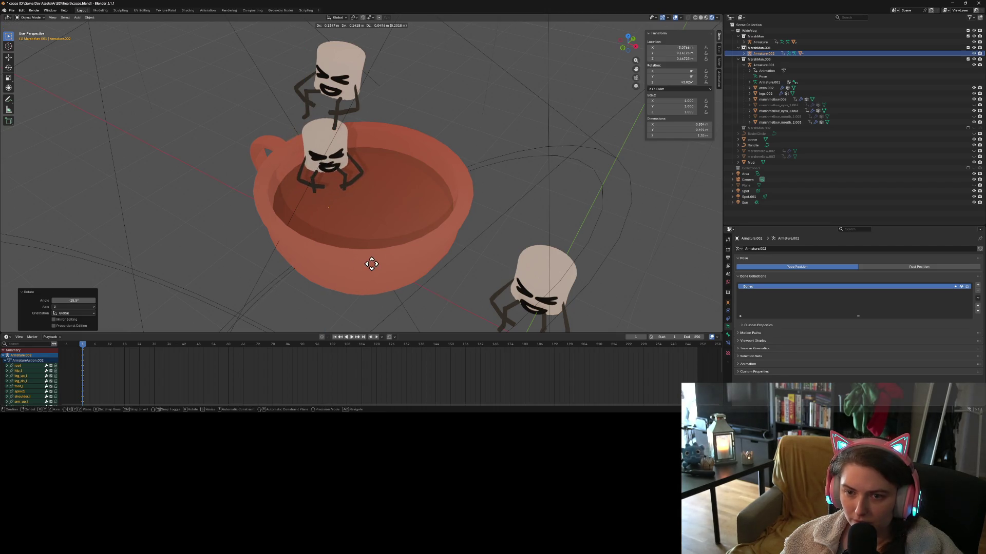
From top view, nudge the marshmallow toward the cup's rim.
key("KP_7")
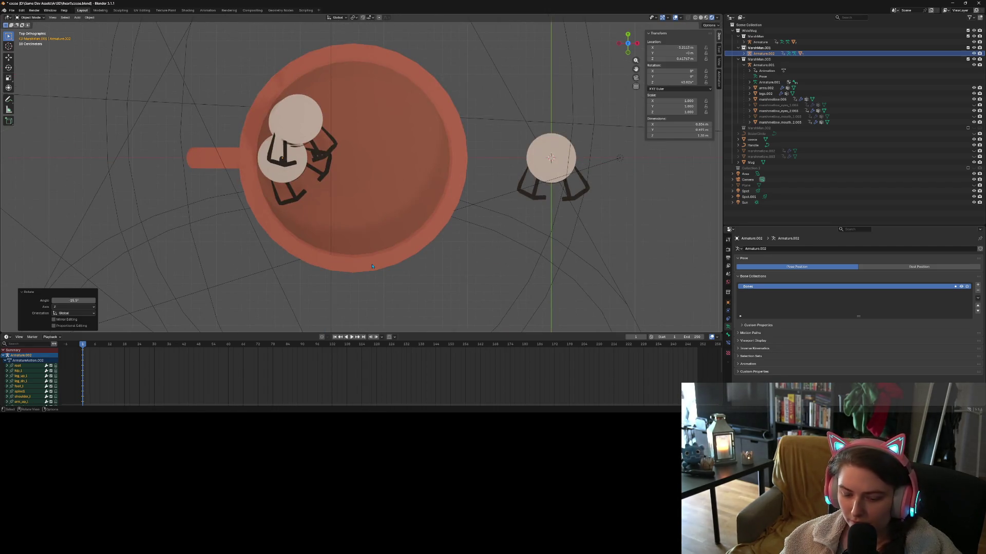
key("g")
left_click(381, 226)
middle_click_drag(381, 227, 380, 217)
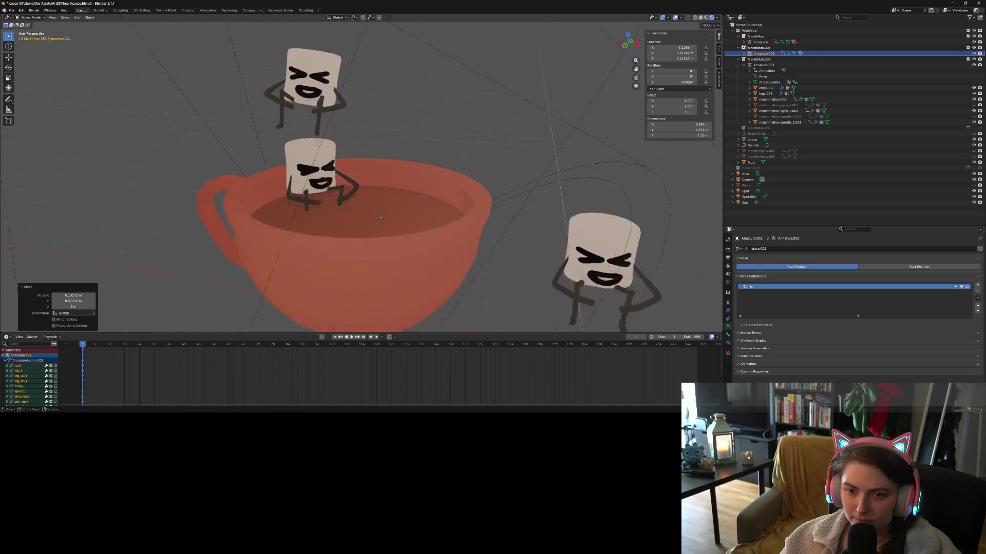
scroll(380, 218, "up", 4)
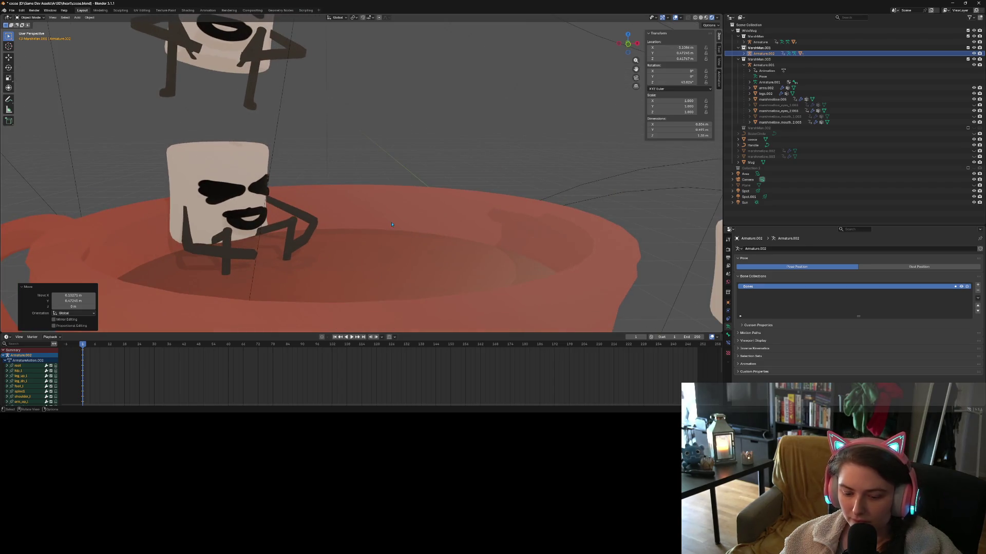
left_click(744, 53)
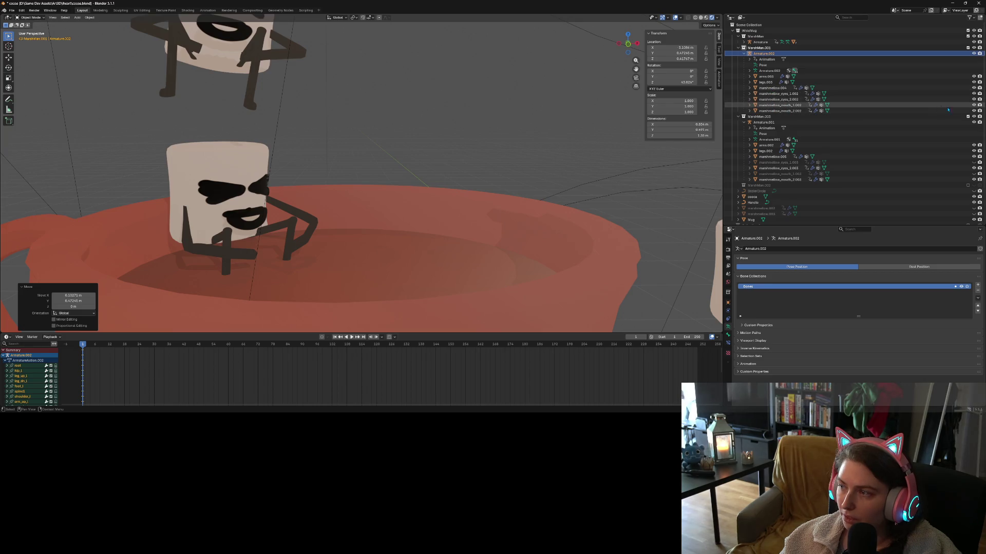
Hide marshmallow_mouth_2.002 and marshmallow_eyes_2.002, keep mouth_1, then select marshmallow.004.
left_click(974, 105)
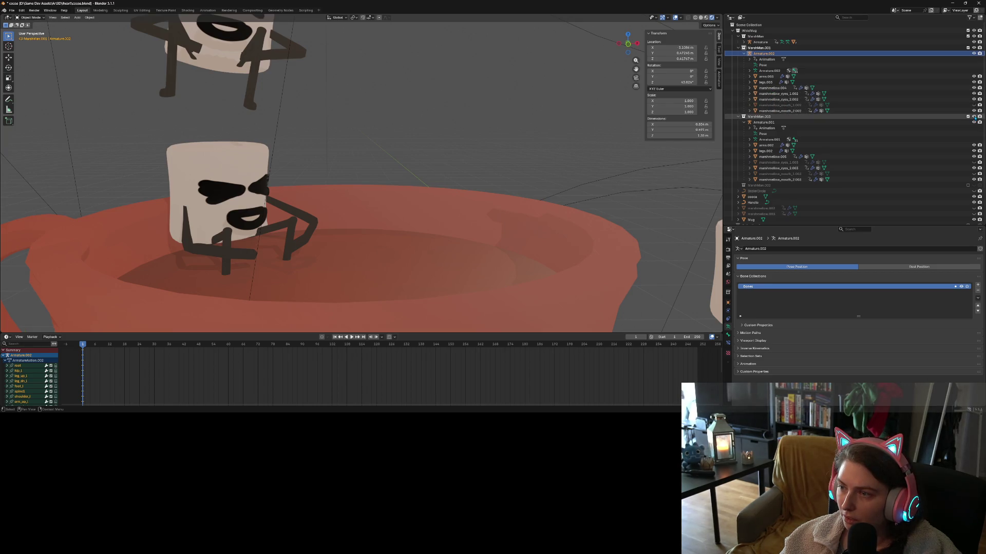
left_click(974, 110)
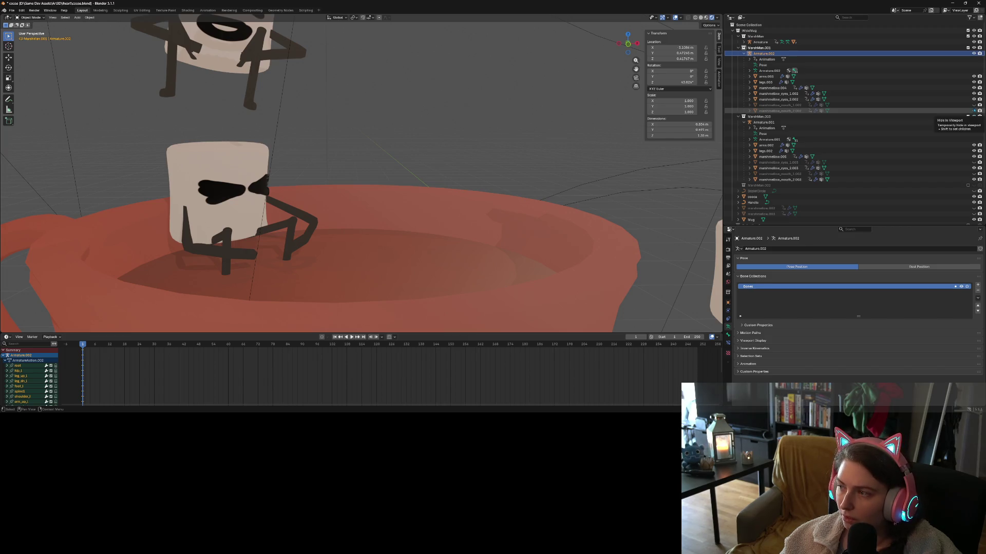
left_click(974, 105)
left_click(973, 99)
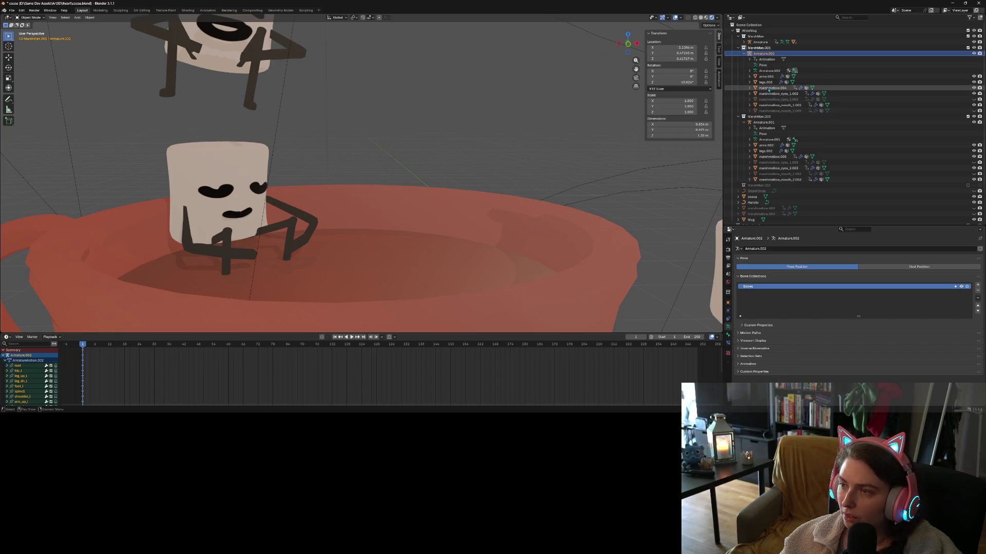
left_click(768, 88)
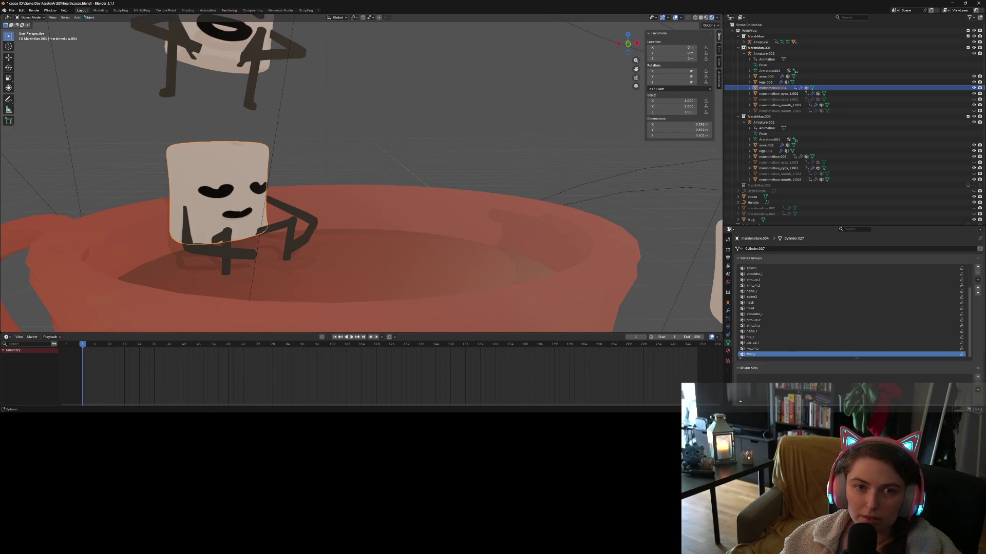
In the UV Editing workspace, abandon a trial vertical move and restore the face selection.
left_click(141, 10)
scroll(374, 221, "down", 4)
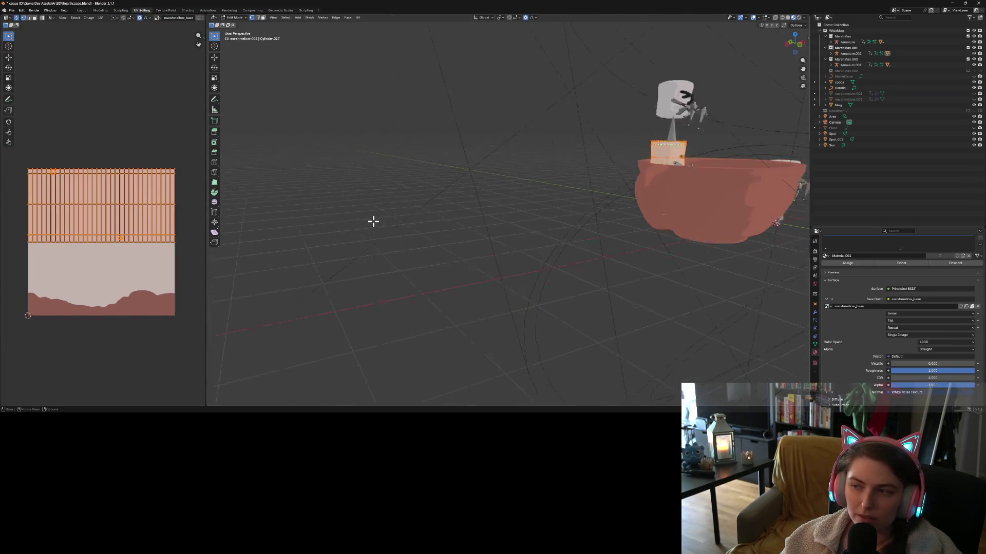
key("g")
type("z")
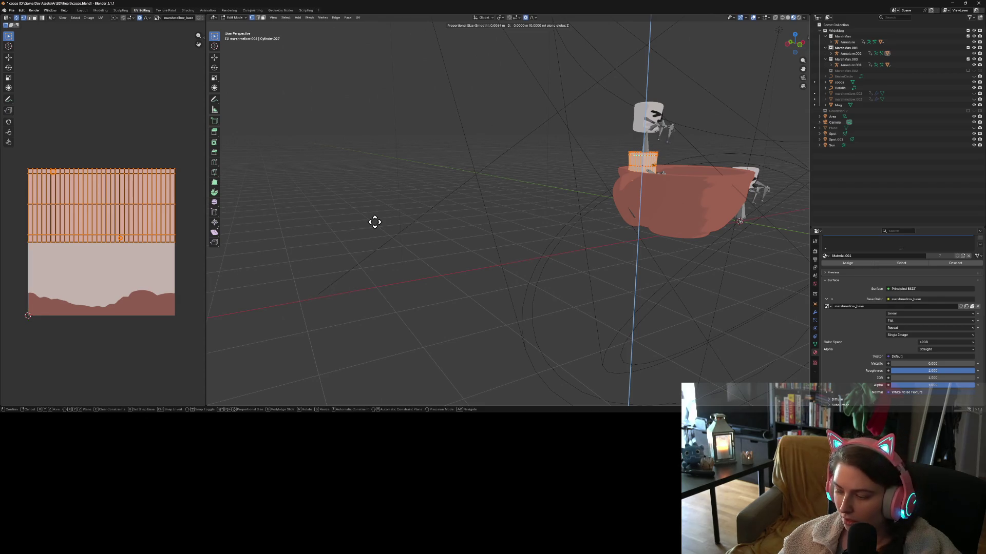
type("5")
key("Escape")
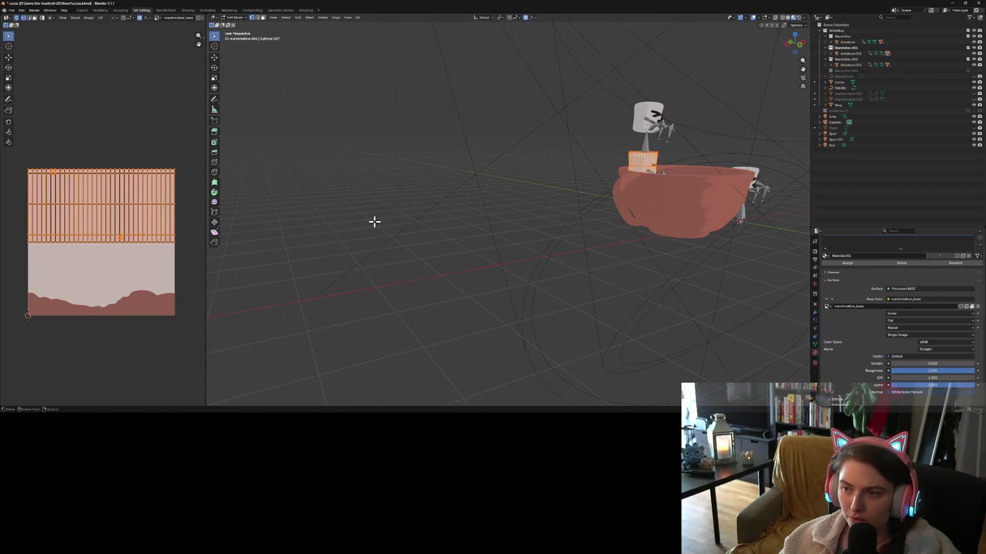
key("ctrl+z")
key("ctrl+shift+z")
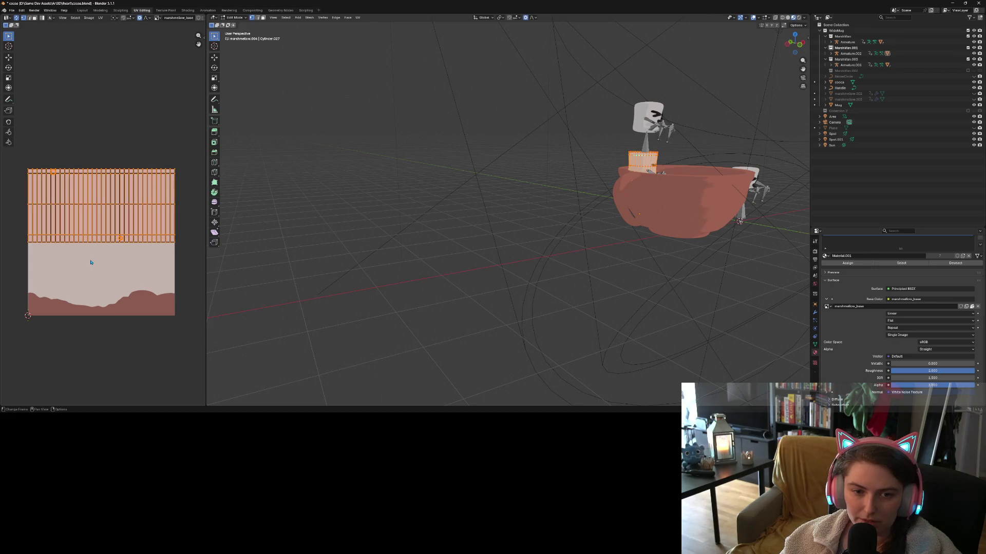
Move the marshmallow body's UV island 0.5 along Y onto the lower texture band.
key("g")
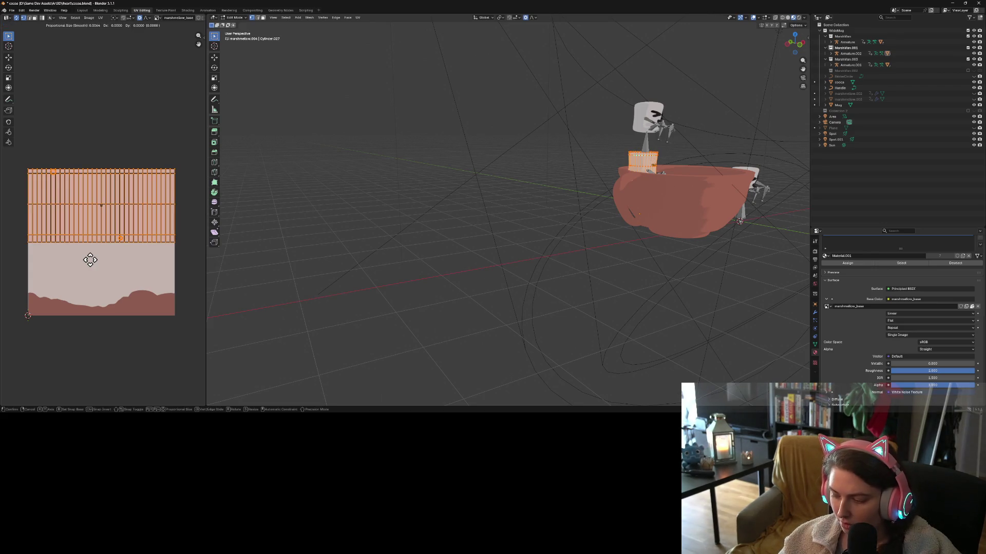
type(".5")
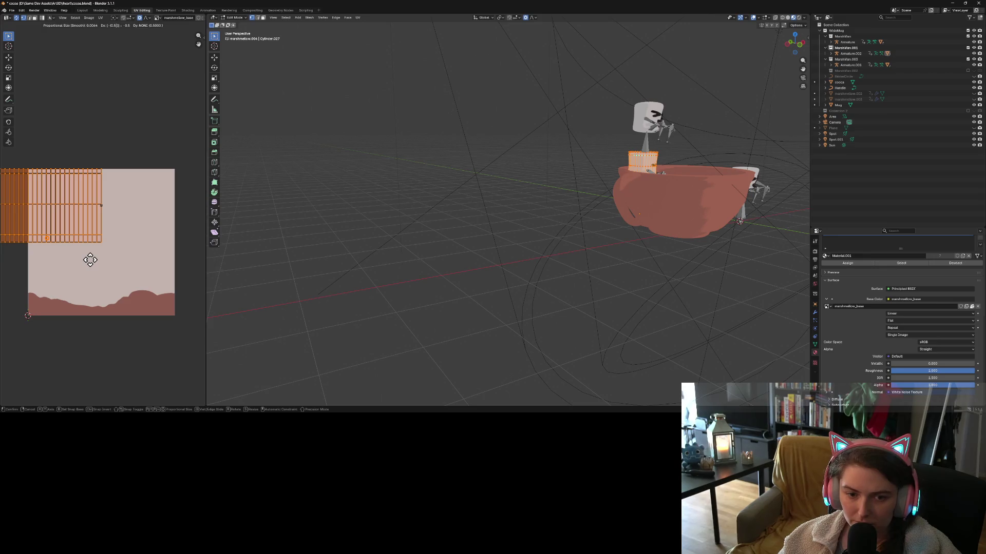
type("y")
key("Return")
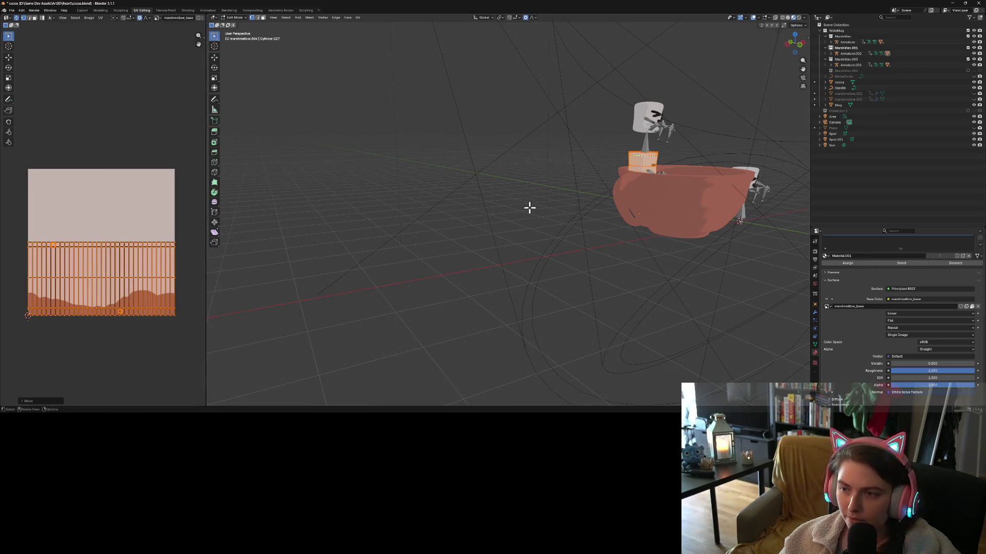
scroll(620, 283, "up", 6)
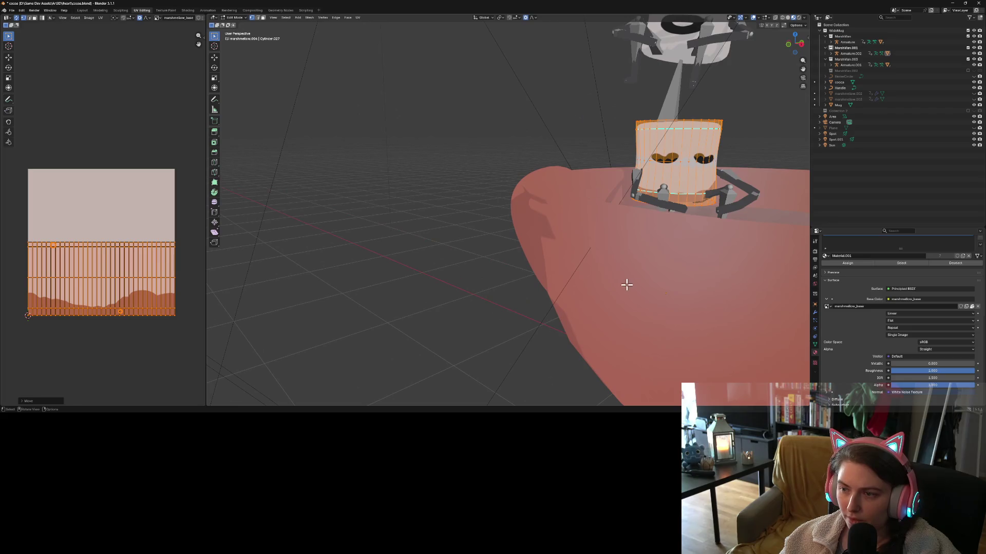
scroll(619, 283, "down", 4)
middle_click_drag(546, 286, 561, 288)
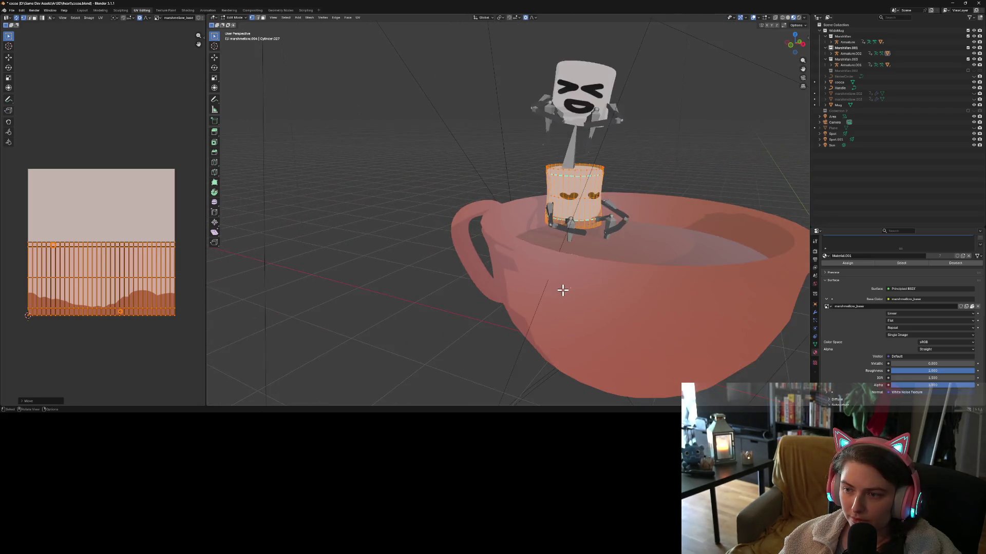
scroll(614, 263, "up", 4)
Return to Object Mode and select the marshmallow's eyes.
key("Tab")
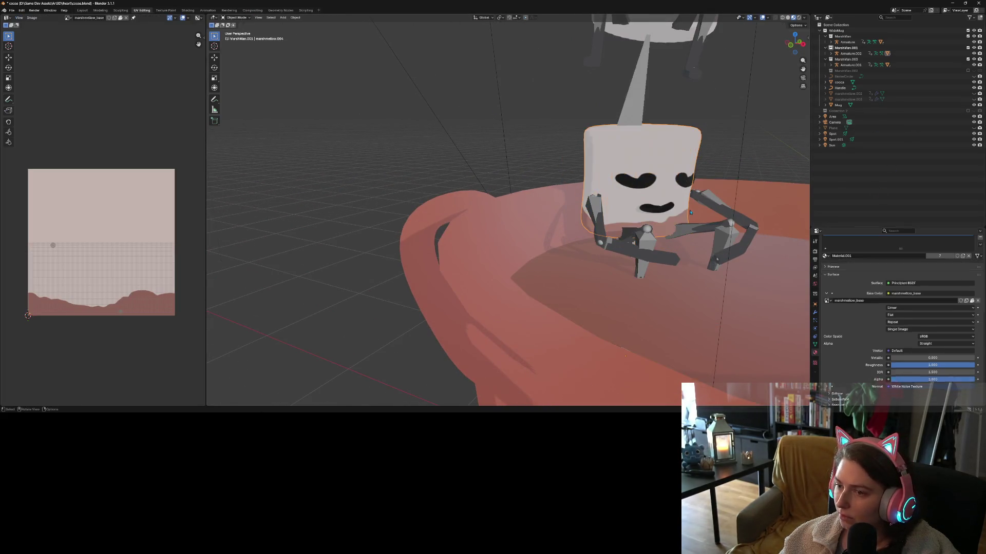
scroll(701, 225, "down", 3)
middle_click_drag(701, 225, 636, 195)
scroll(637, 195, "up", 2)
left_click(662, 152)
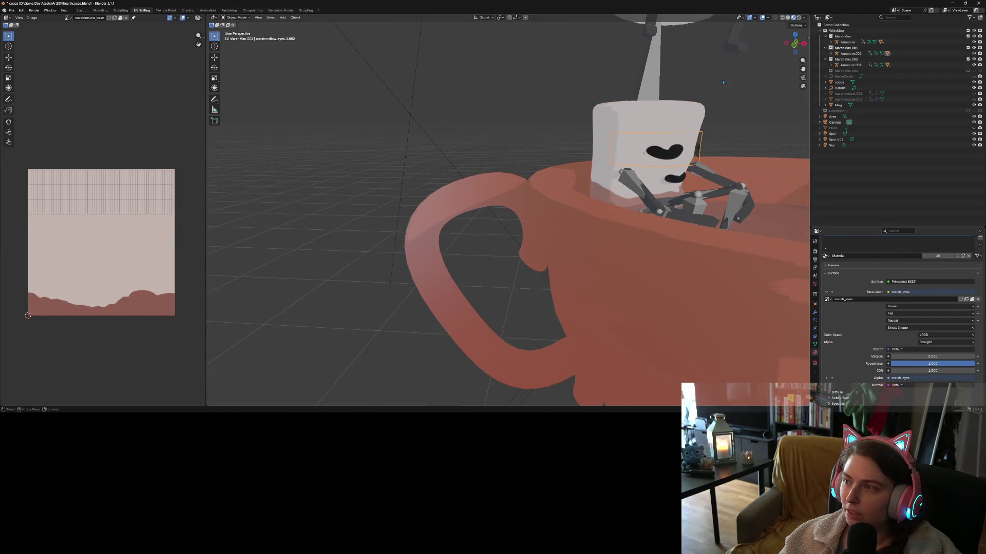
In the Layout workspace, select Armature.002 and raise it along Z.
left_click(83, 10)
middle_click_drag(445, 204, 389, 112)
left_click(389, 111)
left_click(383, 175)
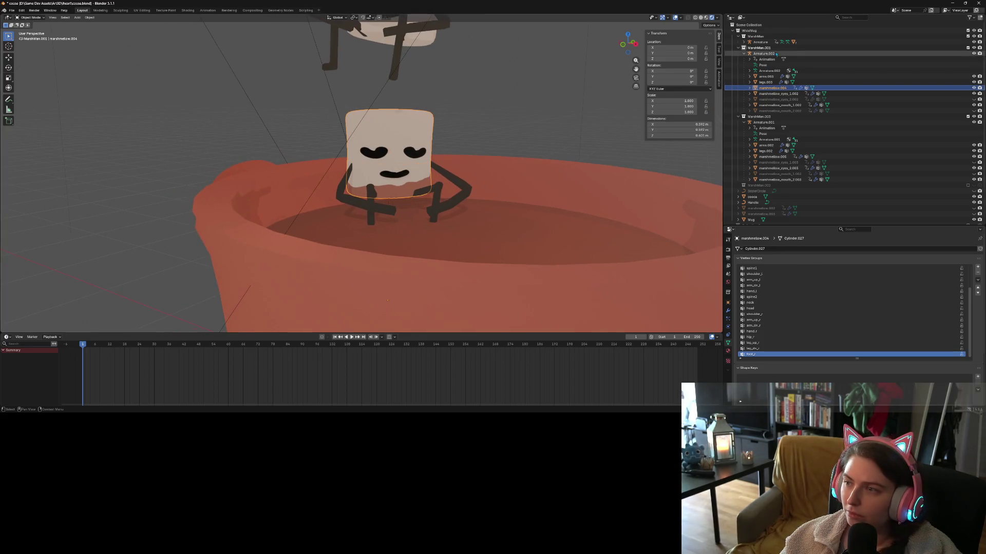
middle_click_drag(473, 175, 469, 141)
key("g")
key("z")
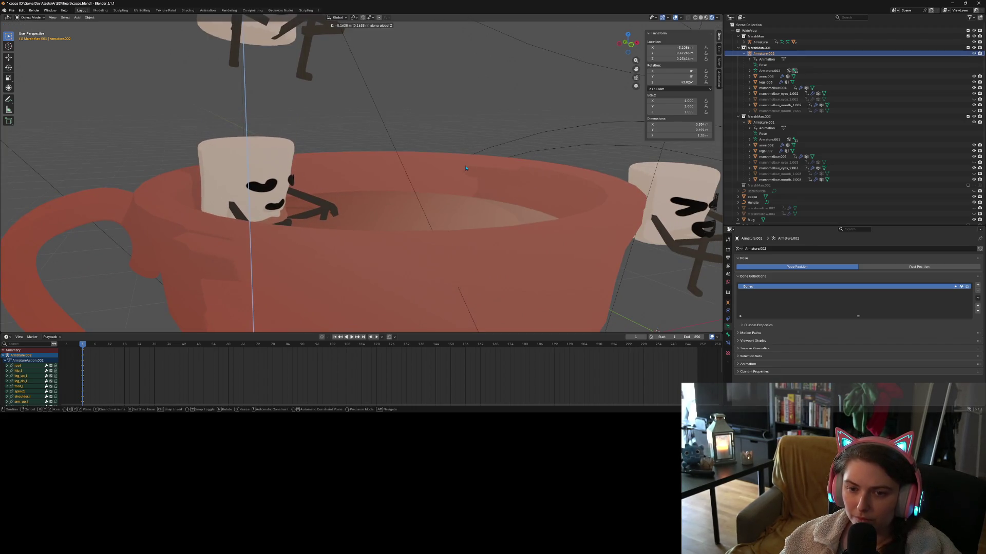
left_click(466, 168)
Lift the whole rig higher to Z 0.637 instead of moving the body alone.
left_click(266, 158)
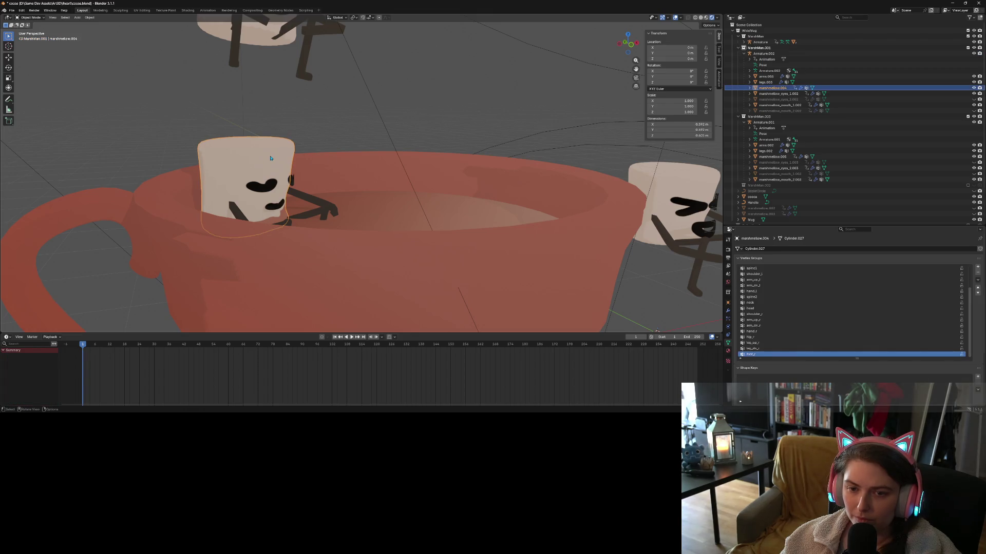
key("g")
key("z")
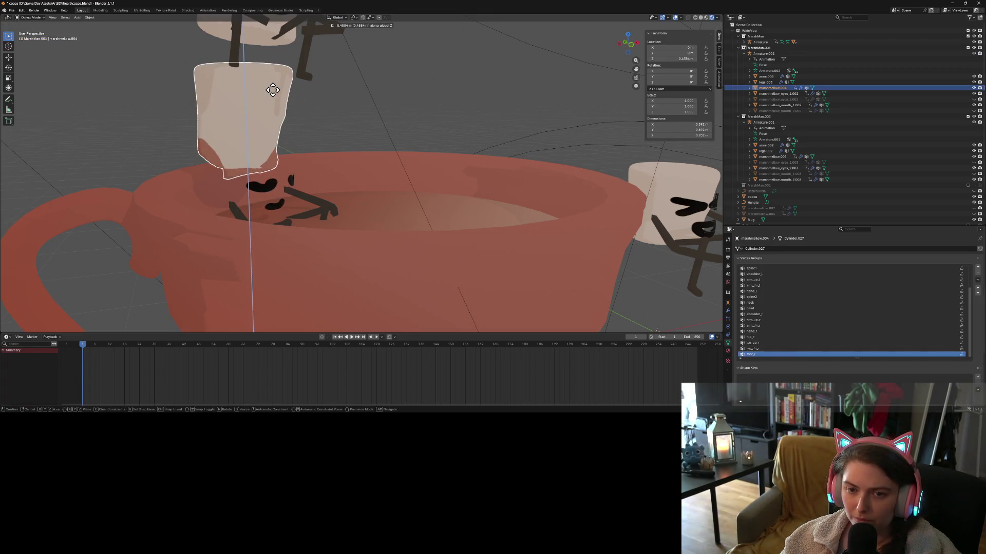
right_click(273, 92)
left_click(306, 231)
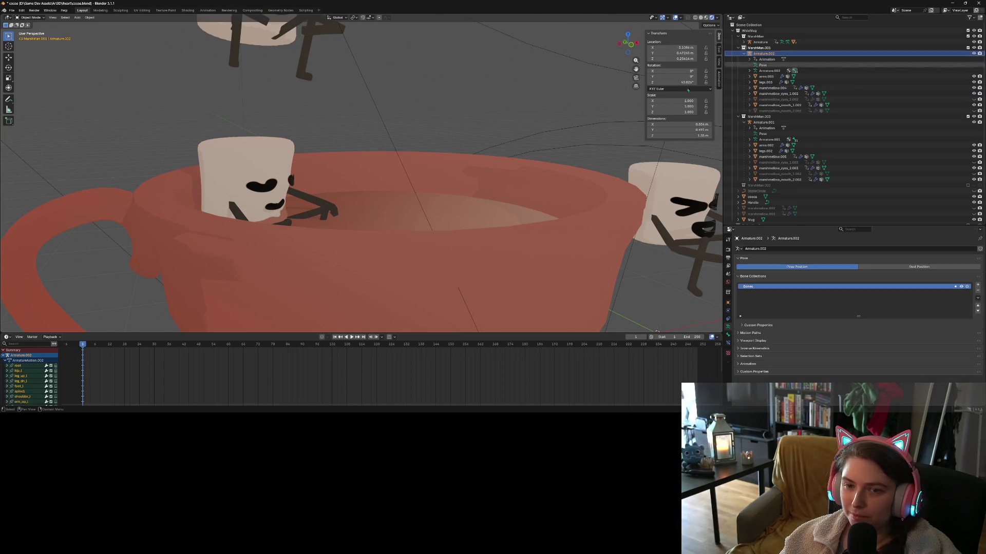
key("g")
key("z")
left_click(303, 177)
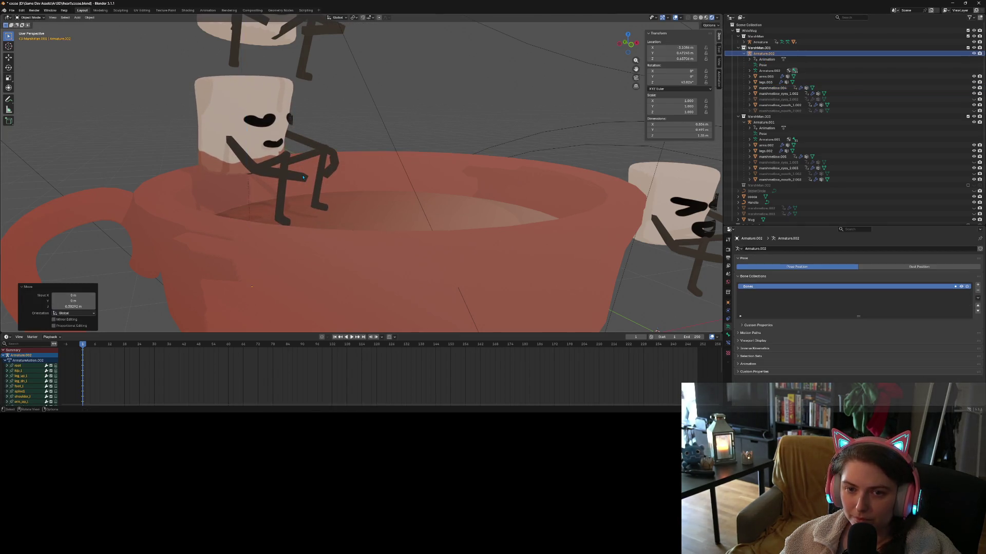
In Pose Mode, clear all bone transforms to return the marshmallow to its rest pose.
left_click(38, 19)
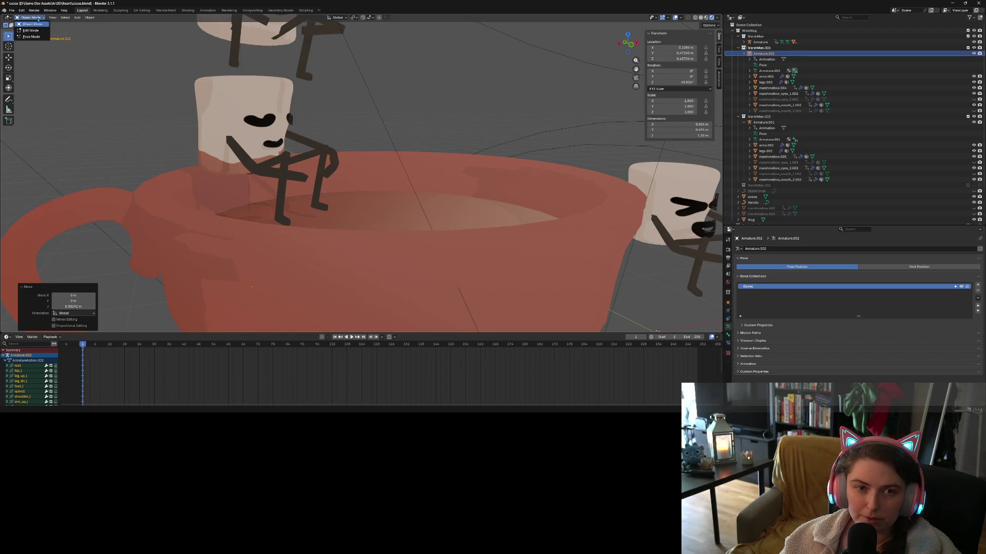
left_click(31, 36)
left_click(76, 18)
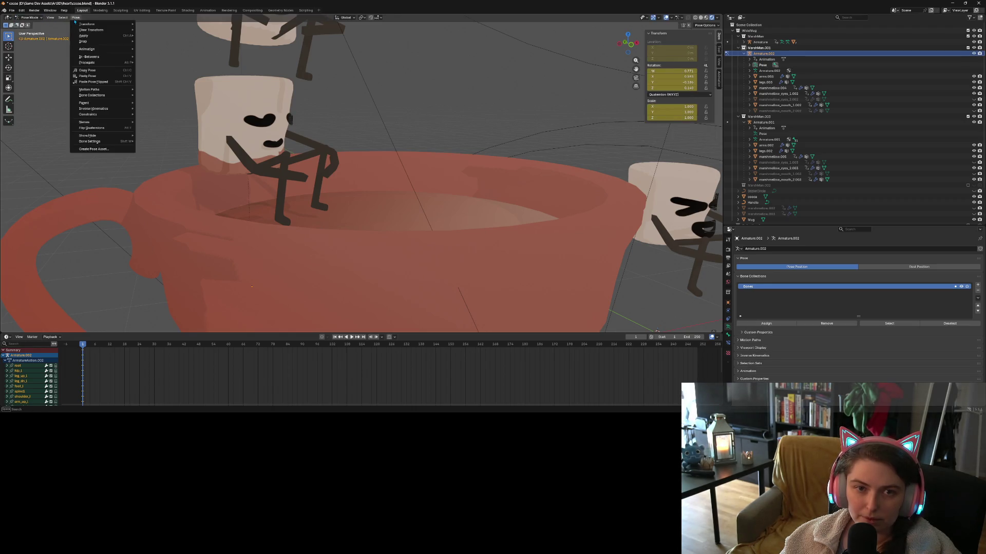
mouse_move(107, 31)
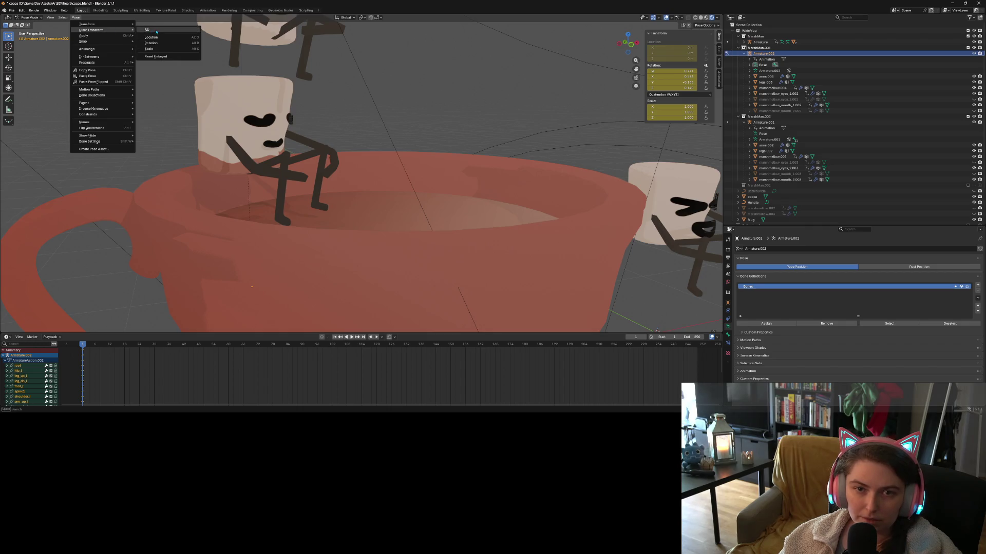
left_click(158, 31)
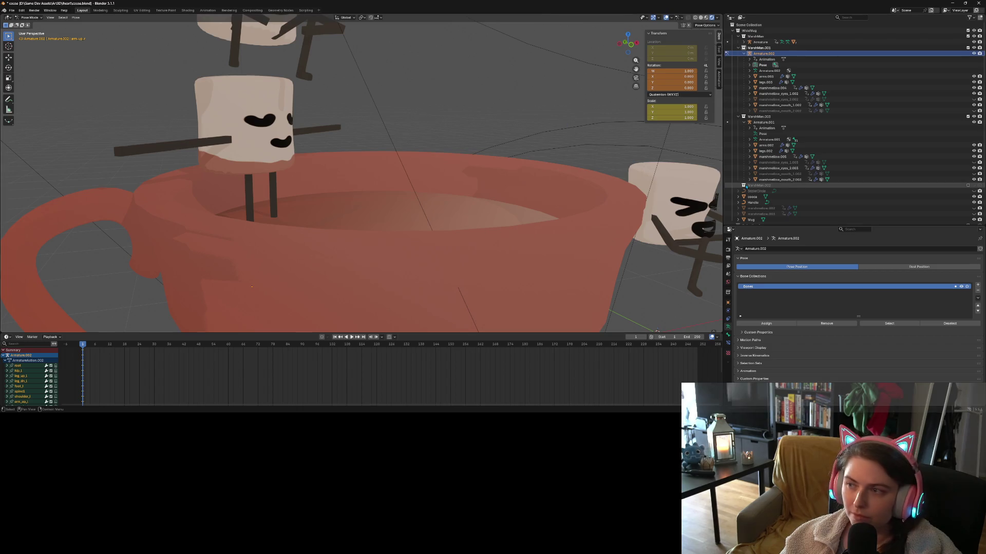
left_click(76, 18)
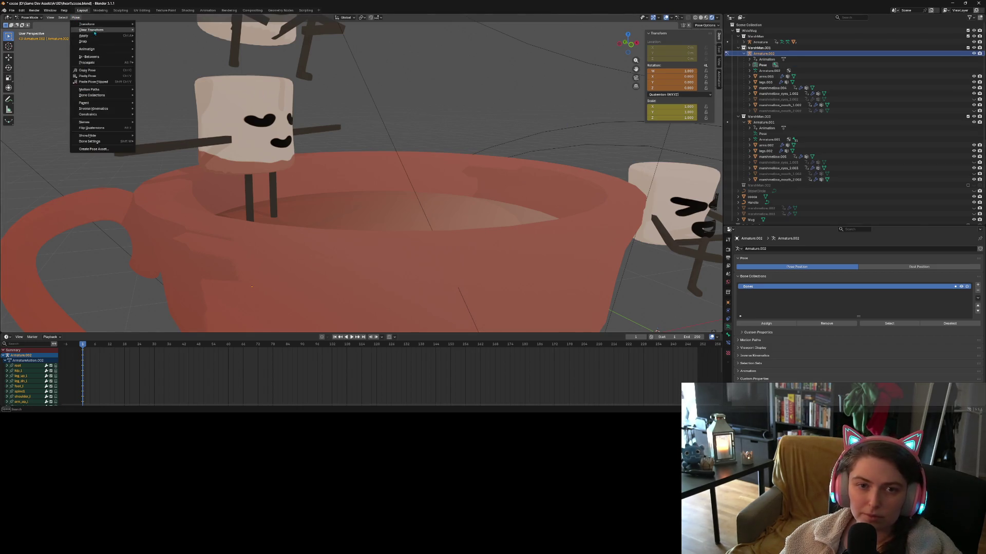
left_click(76, 19)
Select the upper-arm bone and open the Viewport Overlays options.
left_click(253, 145)
middle_click_drag(252, 146, 277, 154)
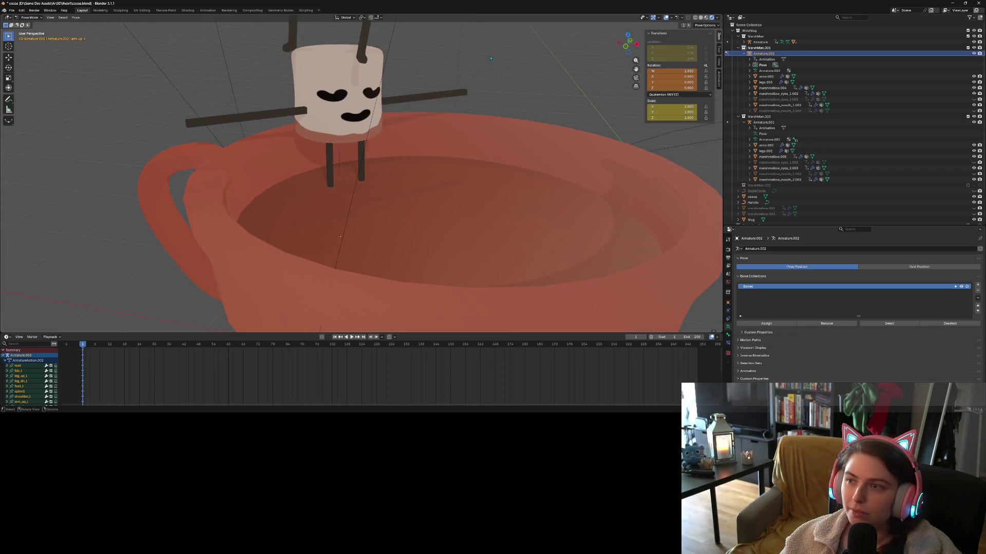
left_click(681, 18)
left_click(671, 19)
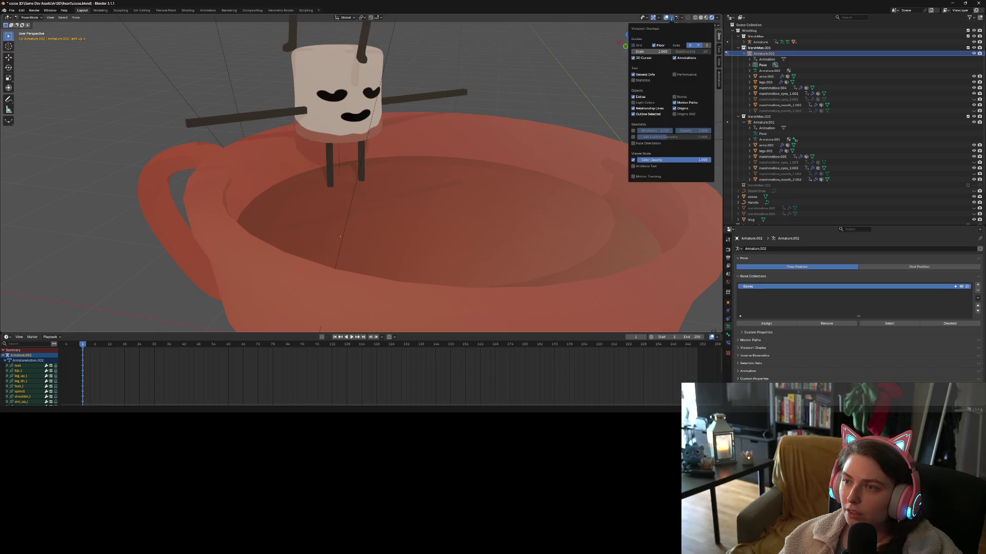
Show bones in the viewport overlays and rotate an arm bone around Z.
left_click(682, 98)
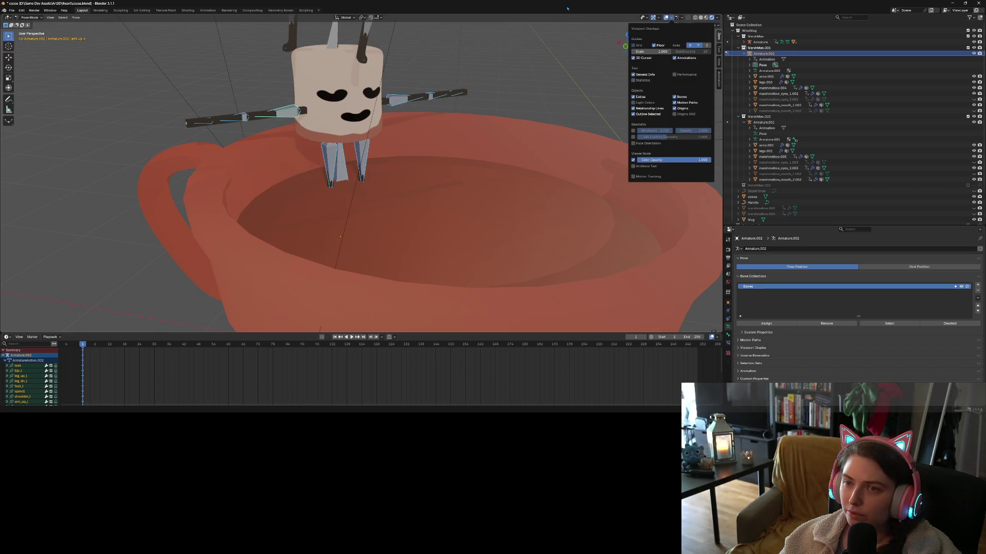
left_click(395, 100)
key("r")
key("z")
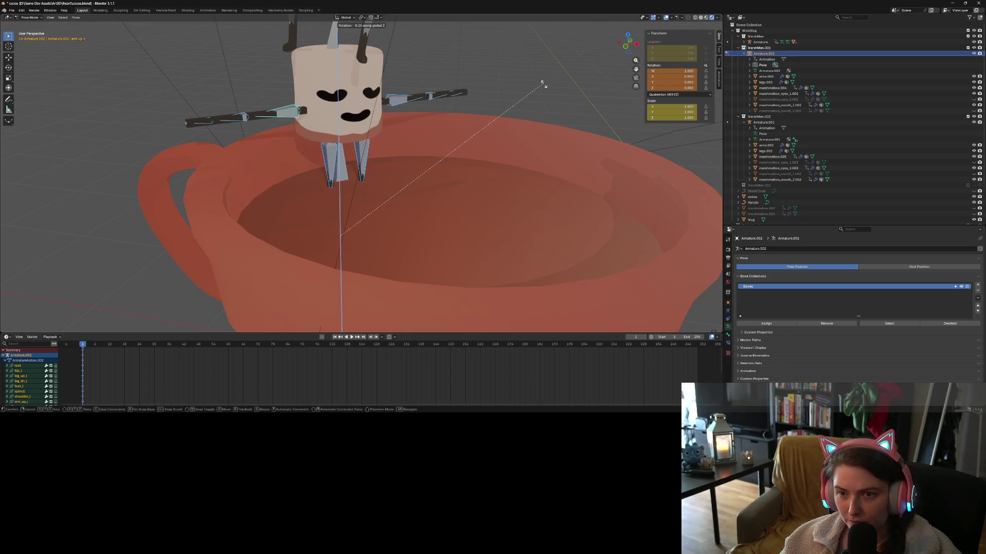
left_click(430, 162)
key("ctrl+Tab")
key("ctrl+Tab")
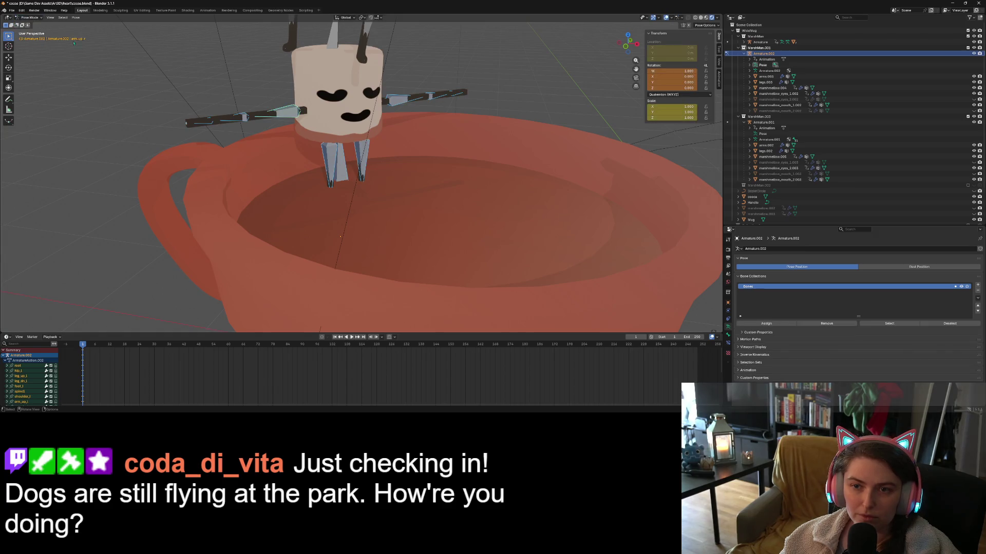
Swing the right upper-arm bone 44° around Z and tilt it 12.8° around Y.
left_click(408, 97)
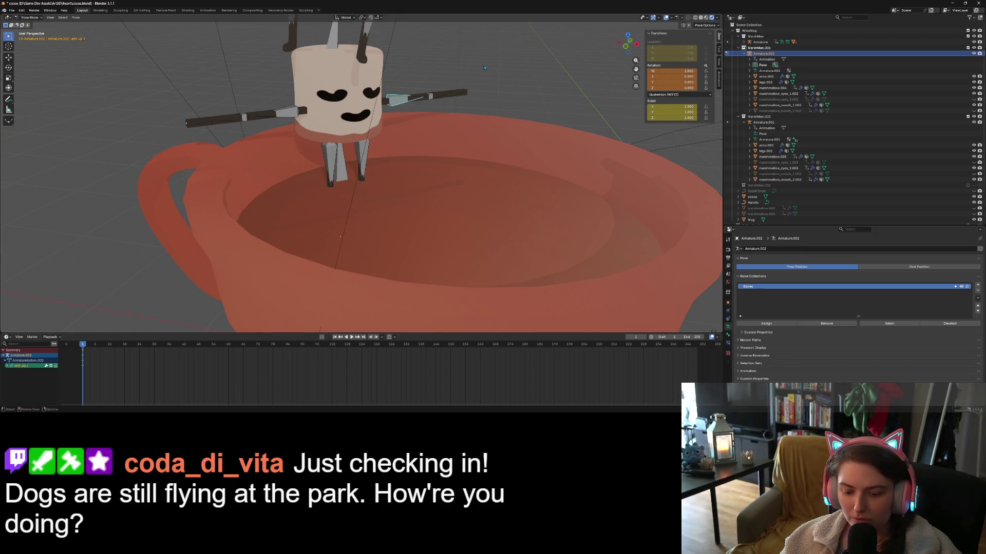
key("r")
key("z")
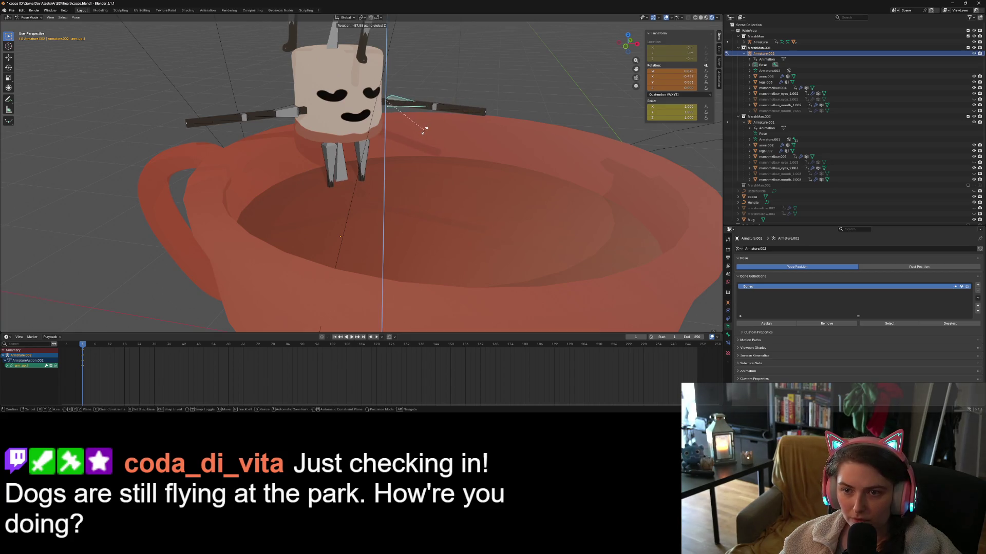
left_click(433, 124)
key("r")
key("x")
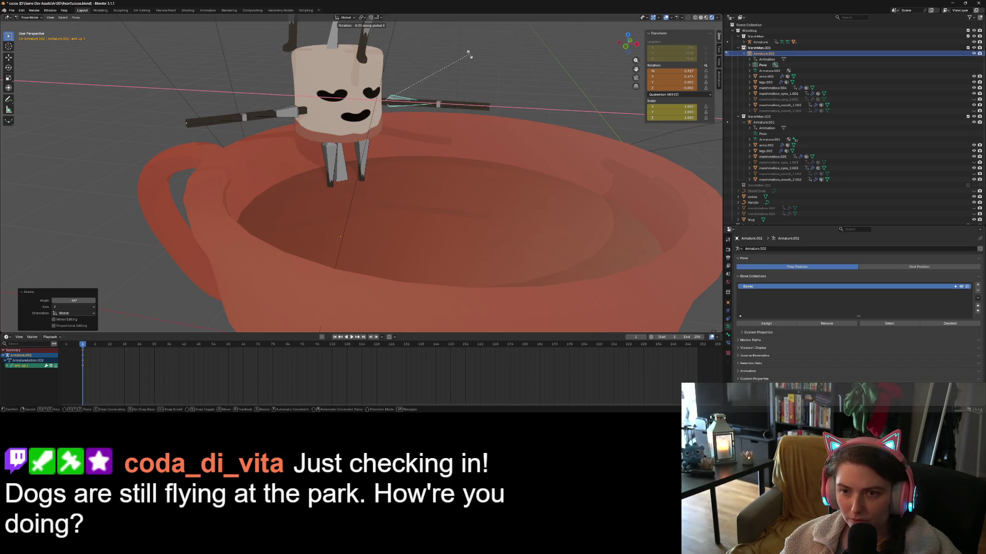
key("y")
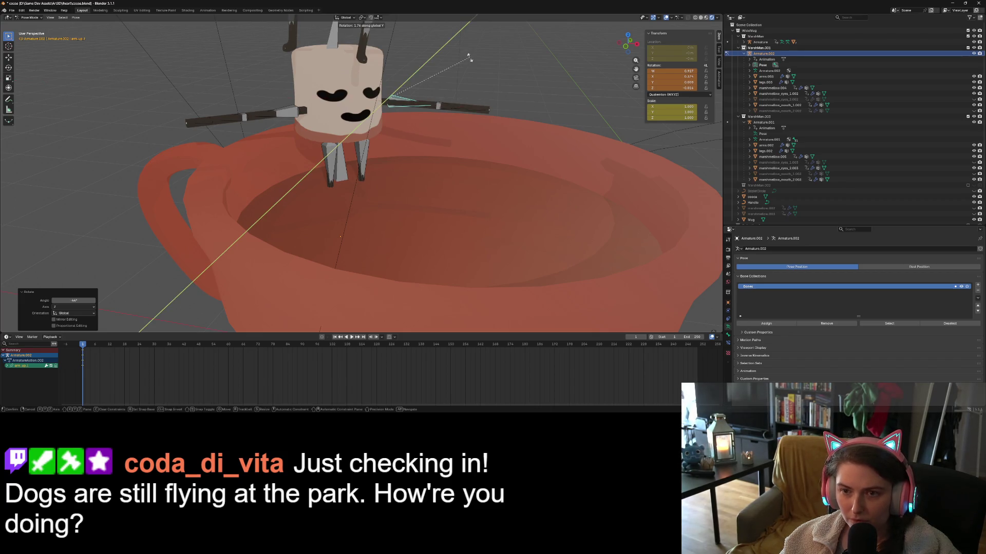
left_click(464, 104)
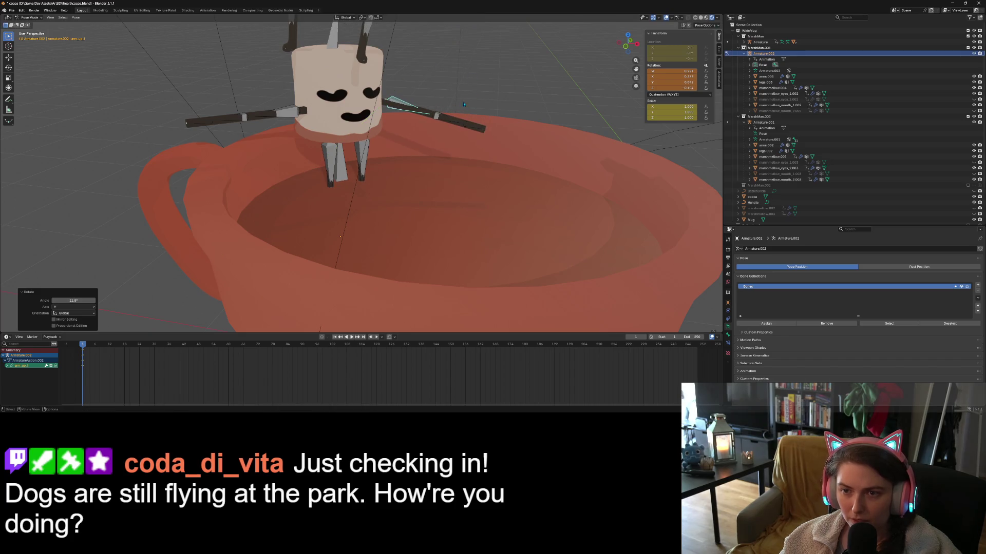
Bend the lower-arm bone about 54.5° around Z toward the rim.
left_click(457, 126)
key("r")
key("r")
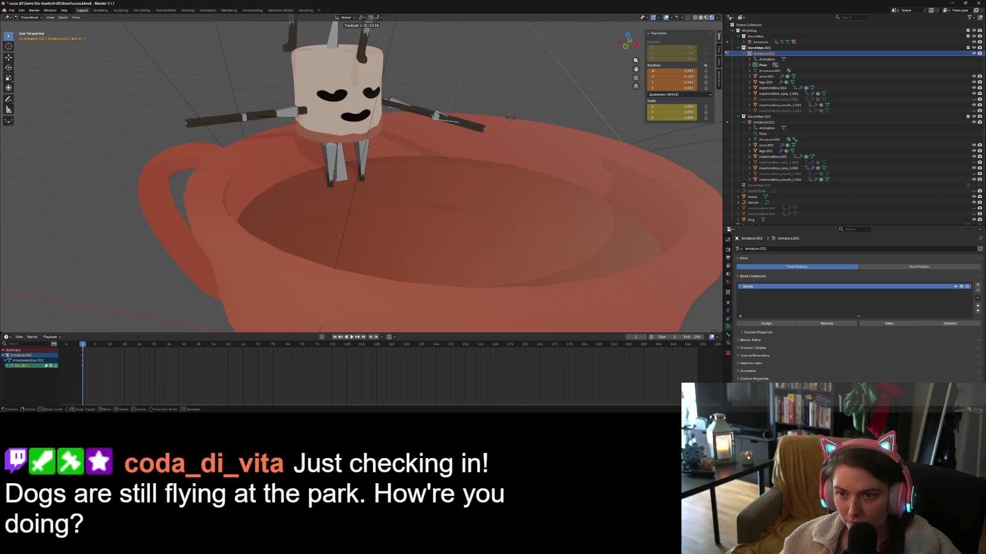
right_click(492, 133)
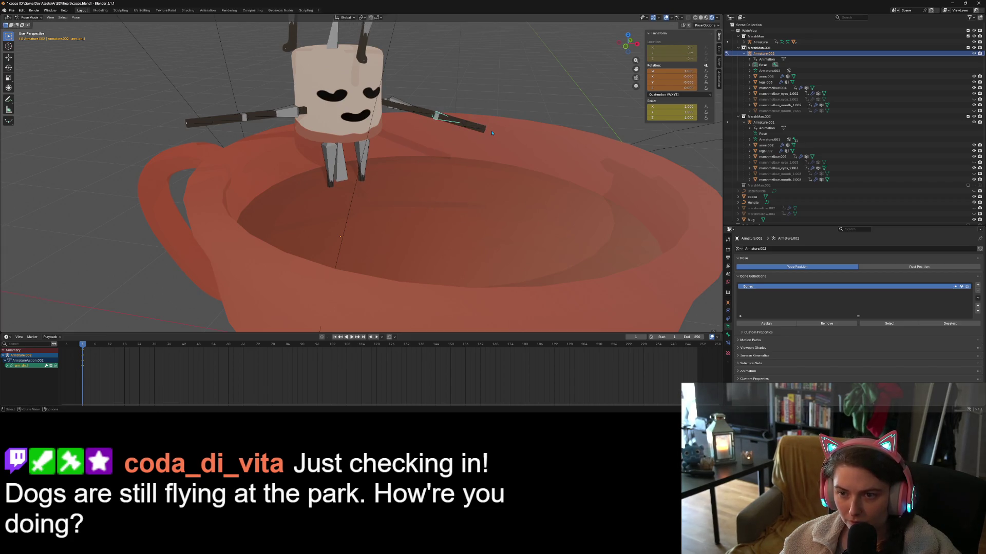
key("r")
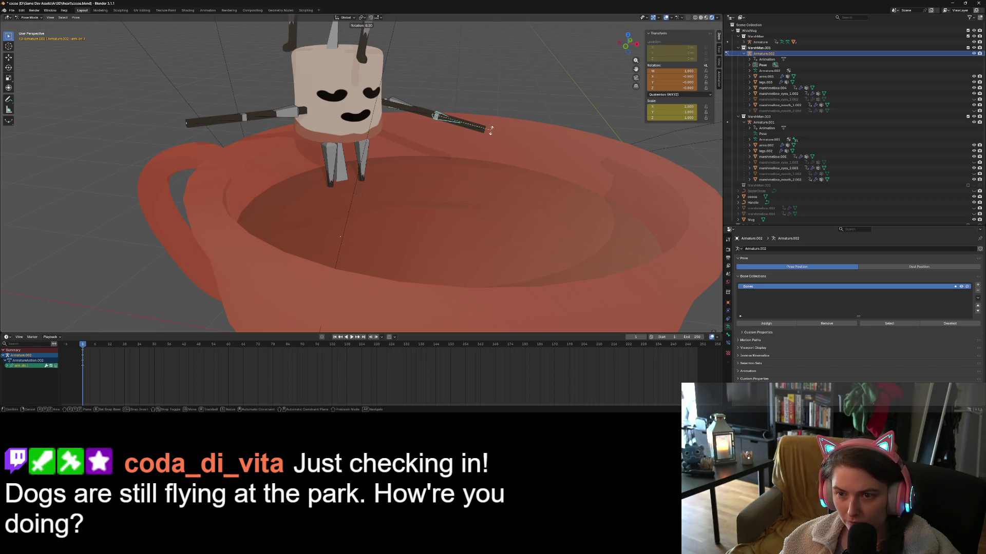
key("z")
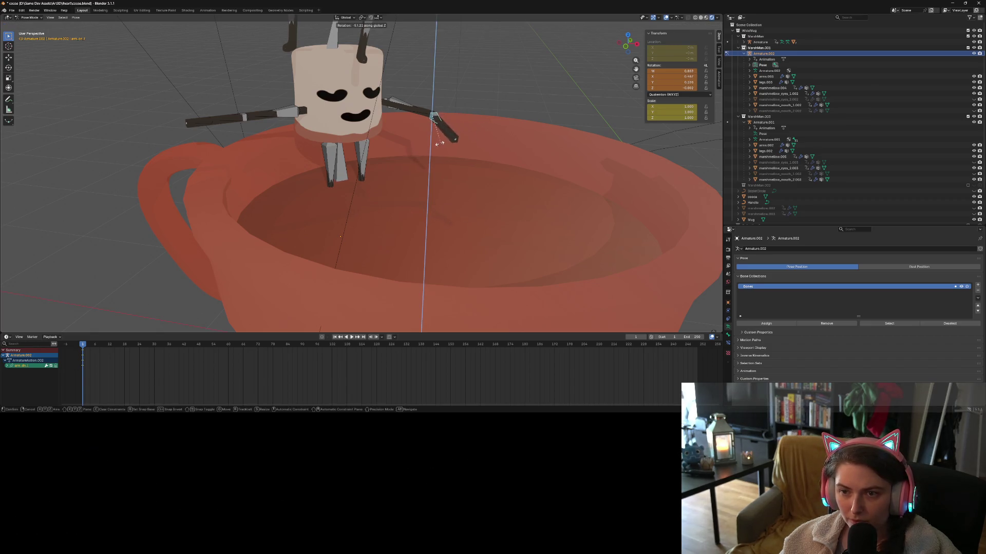
left_click(443, 145)
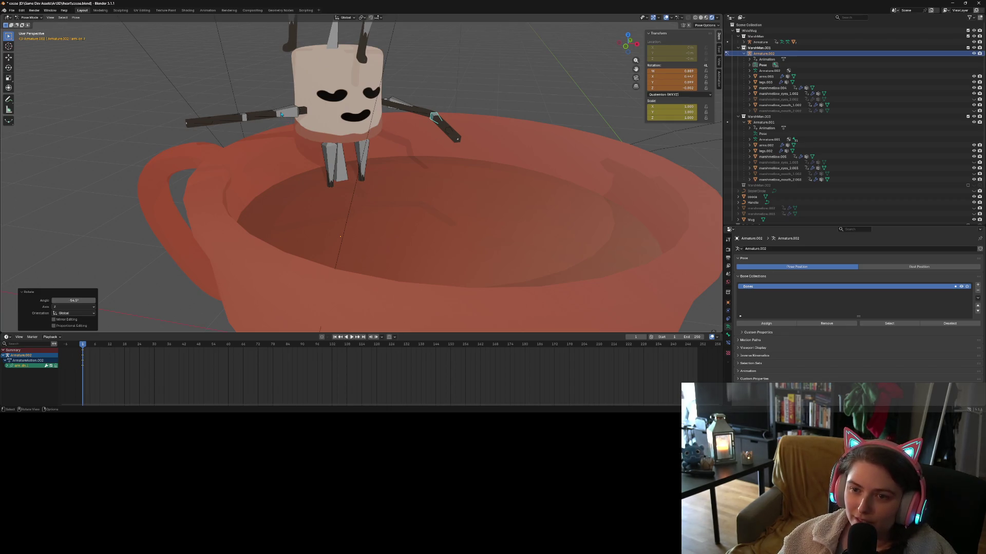
Swing the other upper-arm bone about 62.9° around Z, then tilt it 18.9° on Y.
left_click(281, 114)
key("r")
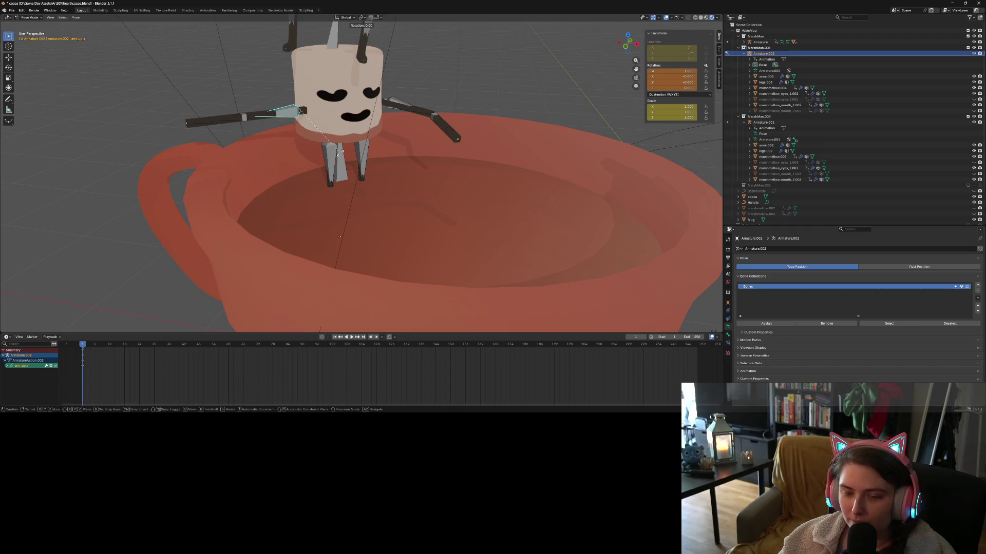
key("Escape")
key("r")
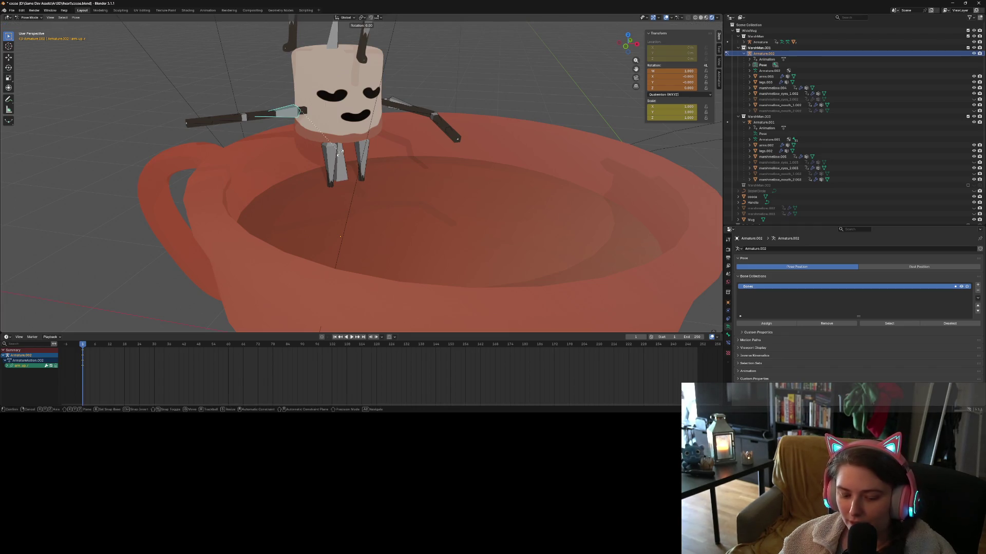
key("z")
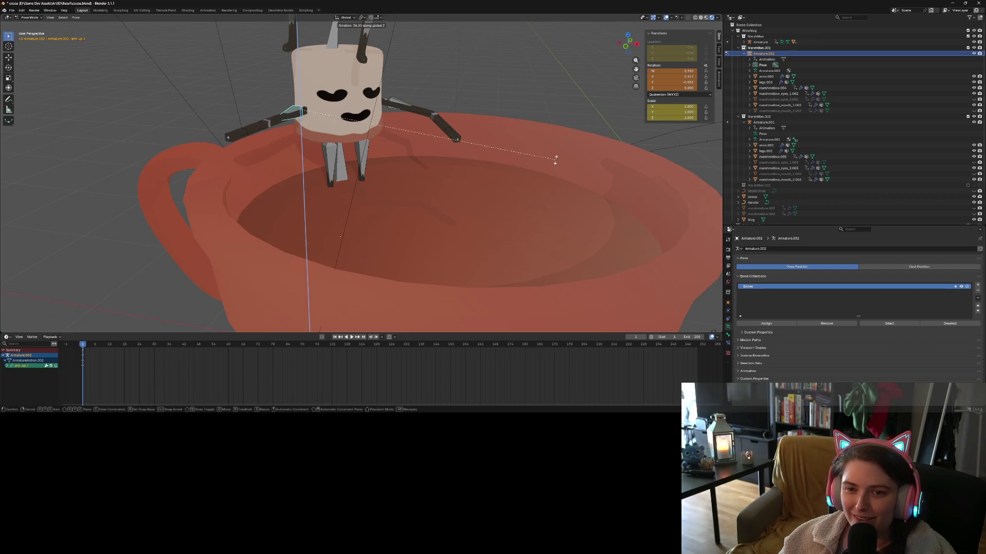
left_click(505, 55)
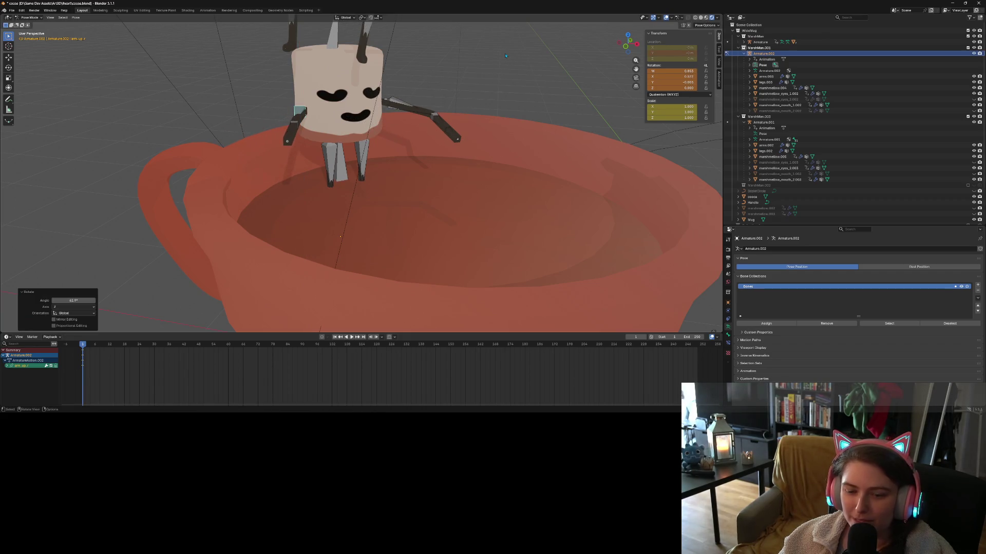
key("r")
key("y")
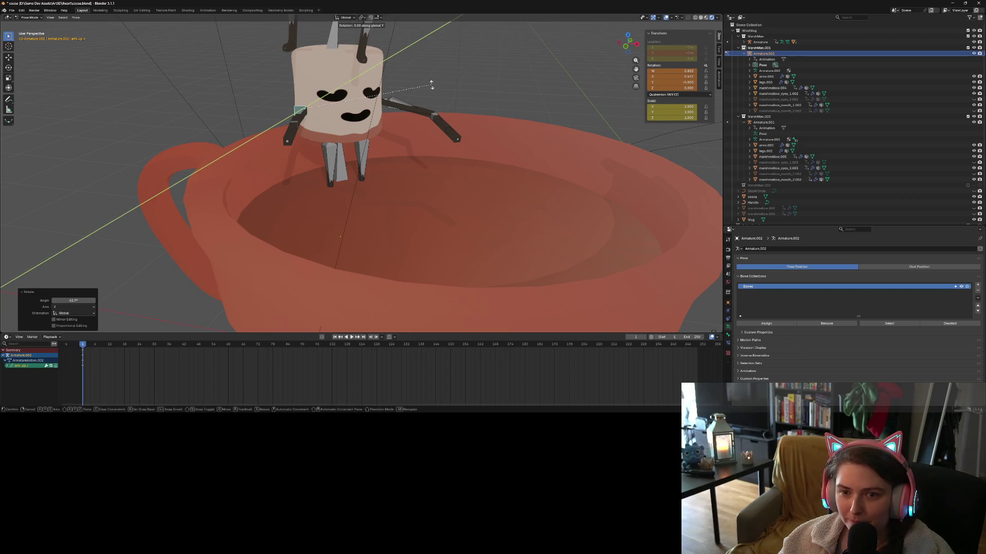
left_click(406, 125)
middle_click_drag(406, 127, 428, 181)
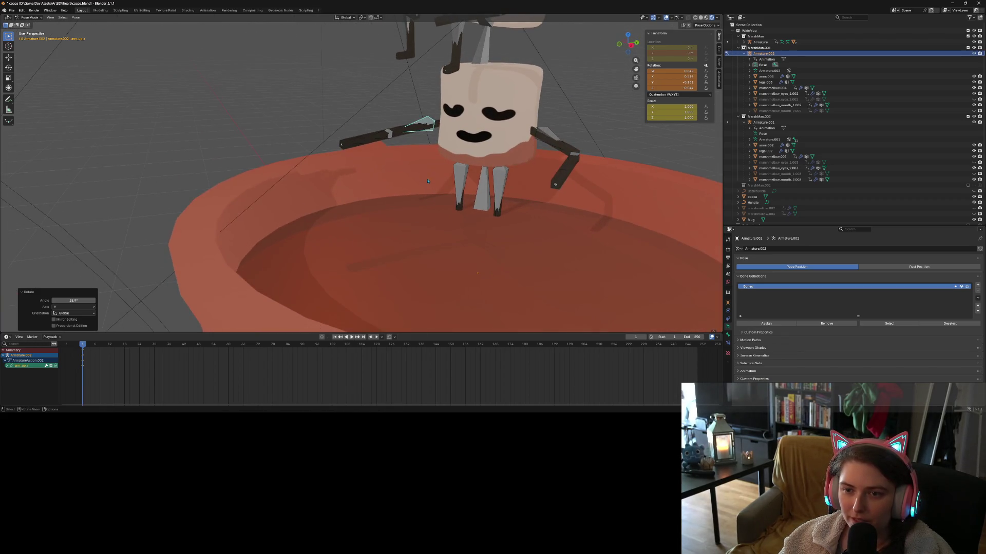
Bend that arm's forearm bone 37.1° and tilt it a further 13.8° on Y.
left_click(375, 141)
middle_click_drag(375, 141, 402, 167)
key("r")
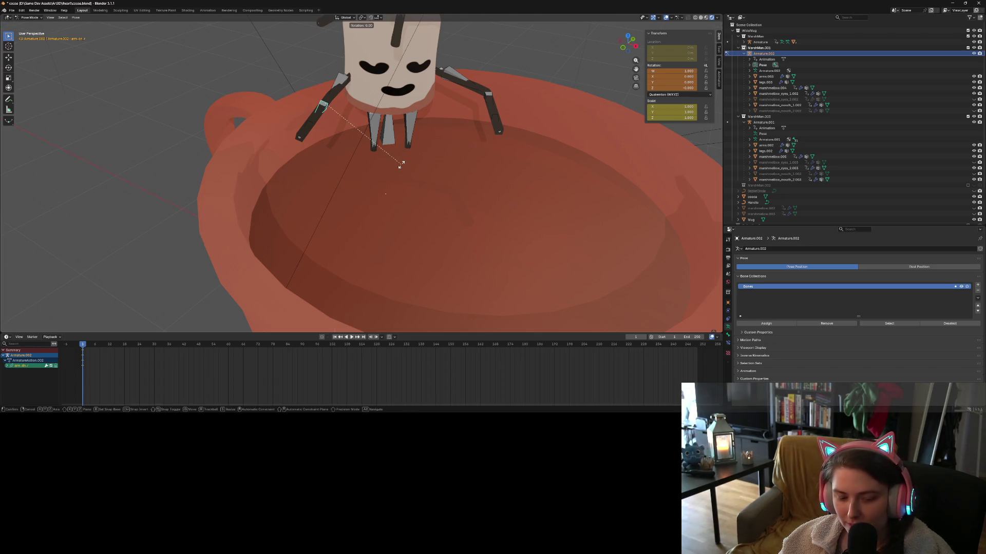
left_click(454, 180)
middle_click_drag(454, 180, 478, 144)
key("r")
key("y")
left_click(472, 201)
Tilt the upper-arm bone 22.1° around the Y axis.
left_click(193, 159)
key("r")
key("y")
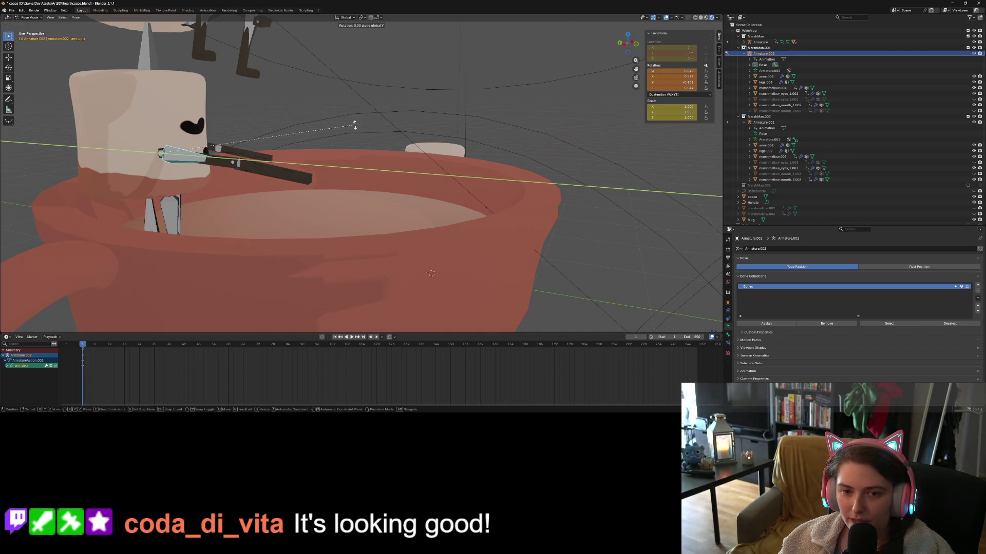
left_click(341, 183)
mouse_move(341, 183)
middle_mouse_down()
mouse_move(283, 180)
mouse_move(317, 173)
middle_mouse_up()
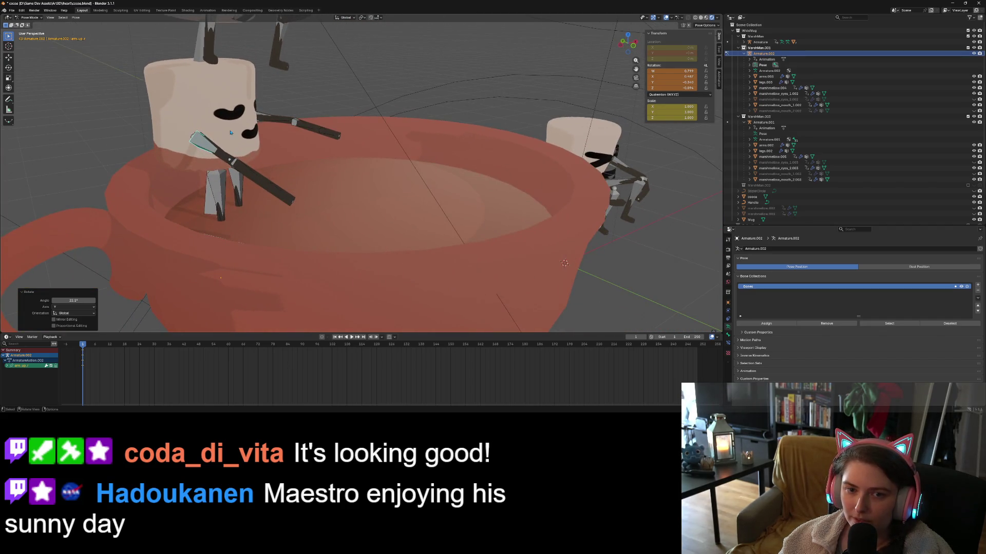
Select both upper-leg bones and rotate them together around the X axis.
left_click(224, 201)
left_click(239, 190, "shift")
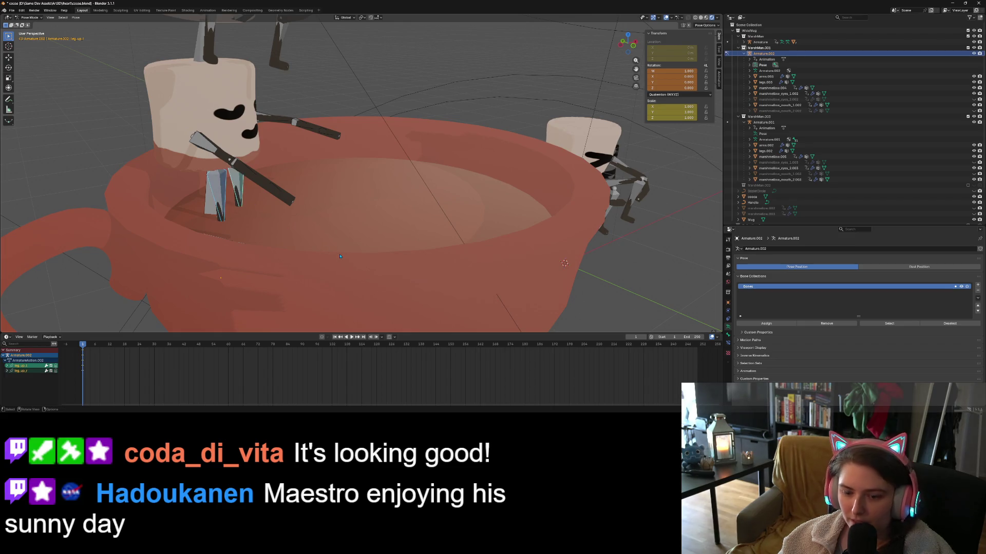
key("r")
key("z")
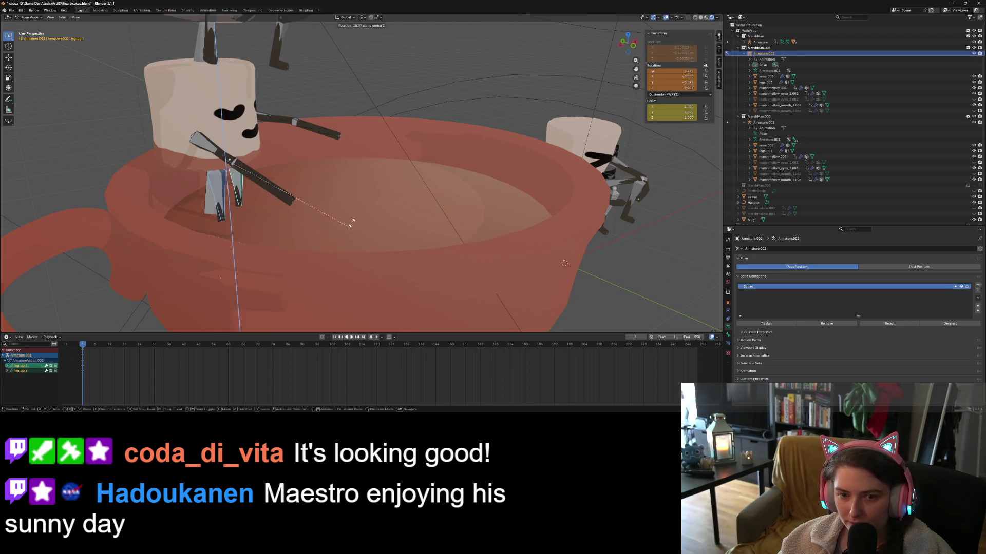
key("Escape")
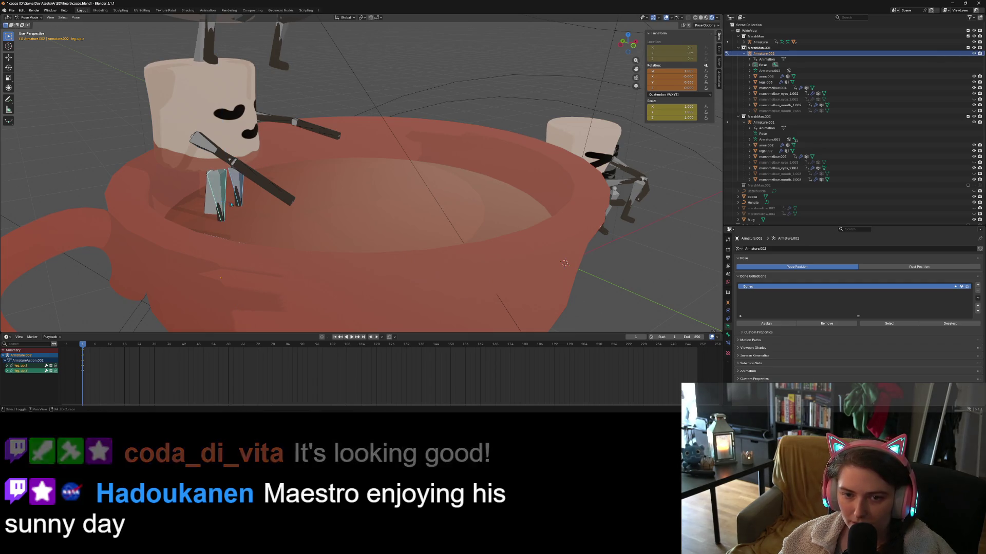
key("r")
key("x")
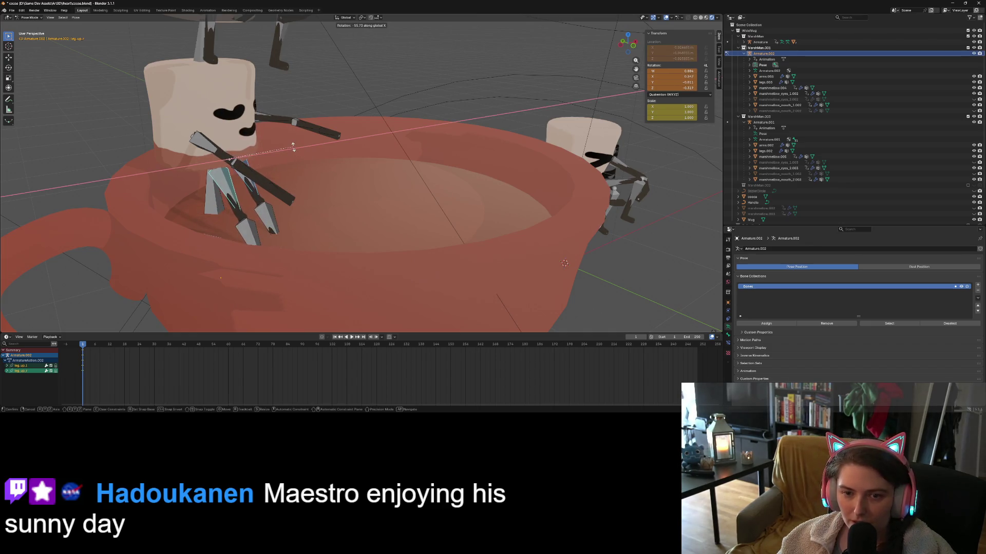
left_click(301, 162)
Undo the leg rotation to restore the earlier bent-arm pose.
middle_click_drag(313, 196, 248, 190)
key("ctrl+z")
key("ctrl+z")
key("ctrl+shift+z")
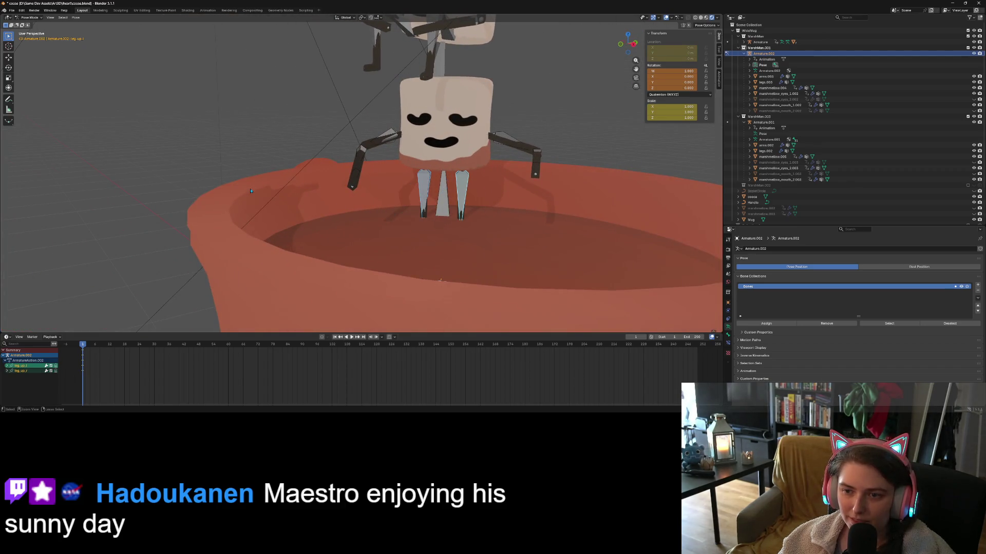
key("ctrl+z")
key("ctrl+z")
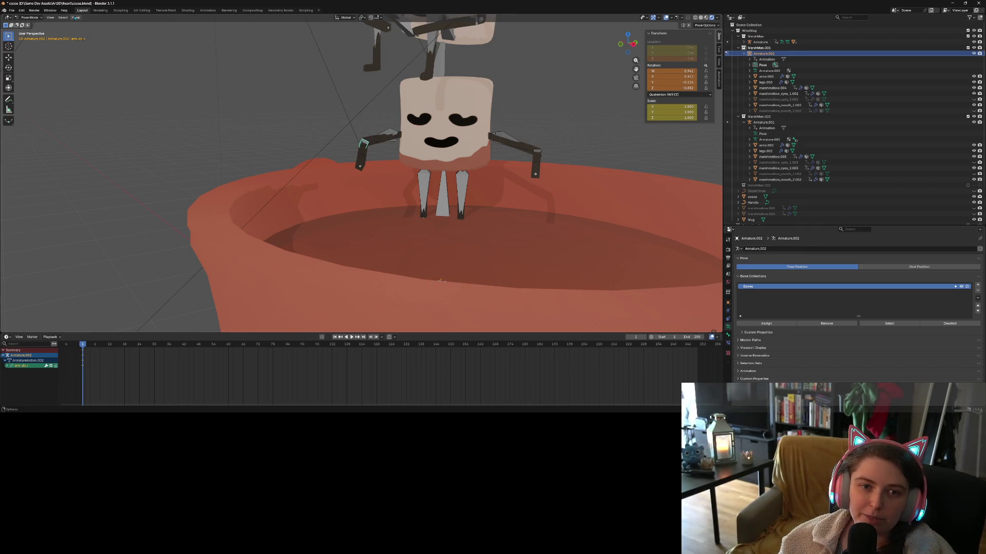
Clear the arm bone's rotation, then clear all transforms on every bone.
left_click(75, 17)
left_click(76, 18)
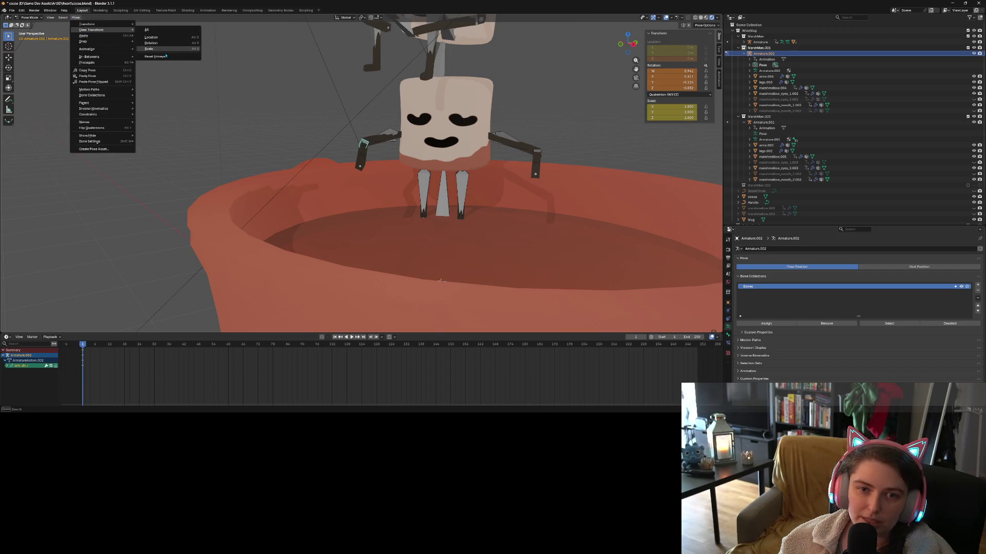
left_click(151, 30)
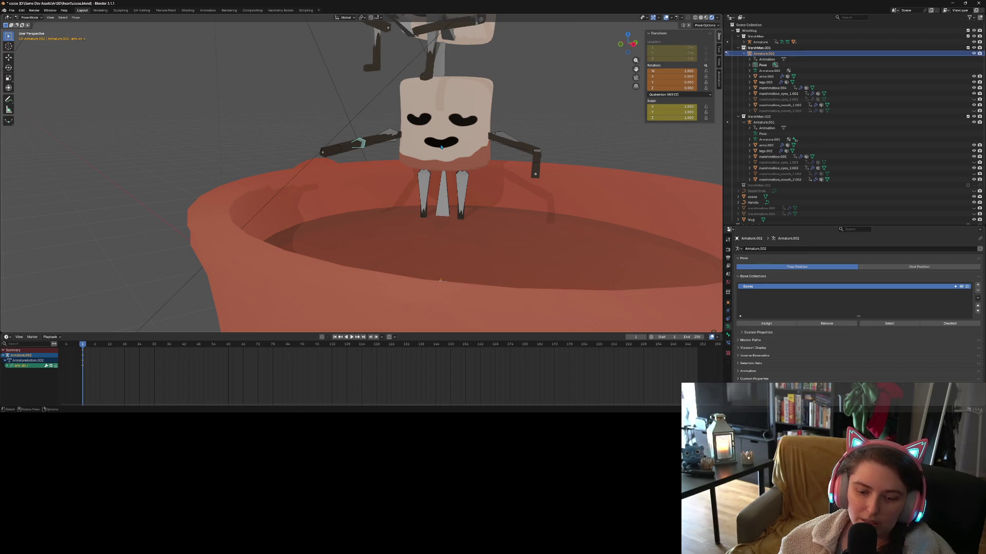
key("a")
left_click(76, 18)
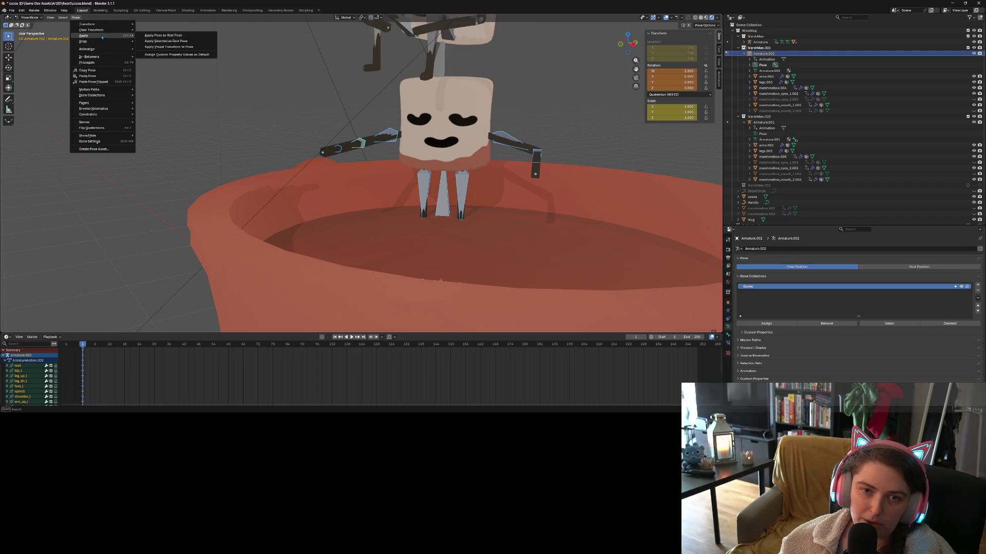
mouse_move(118, 31)
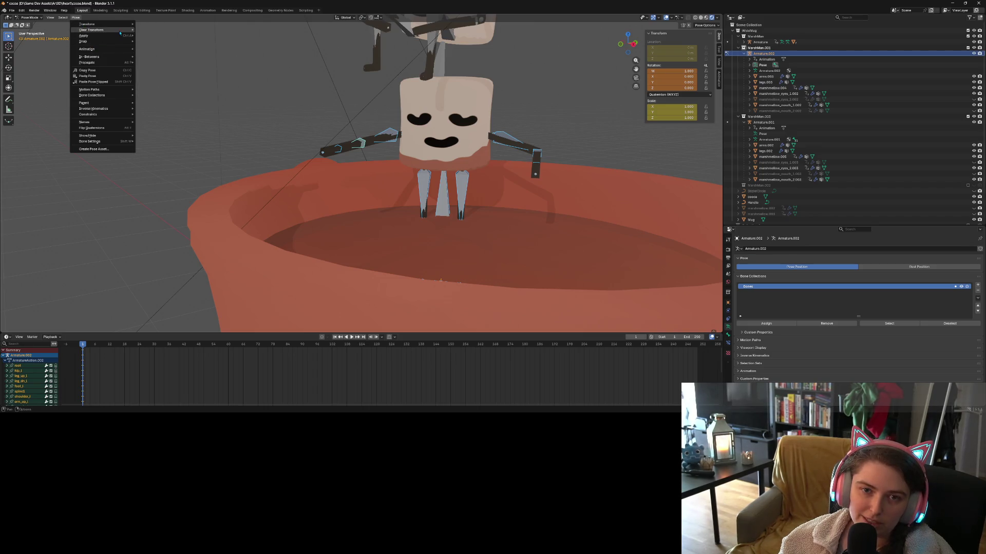
left_click(154, 32)
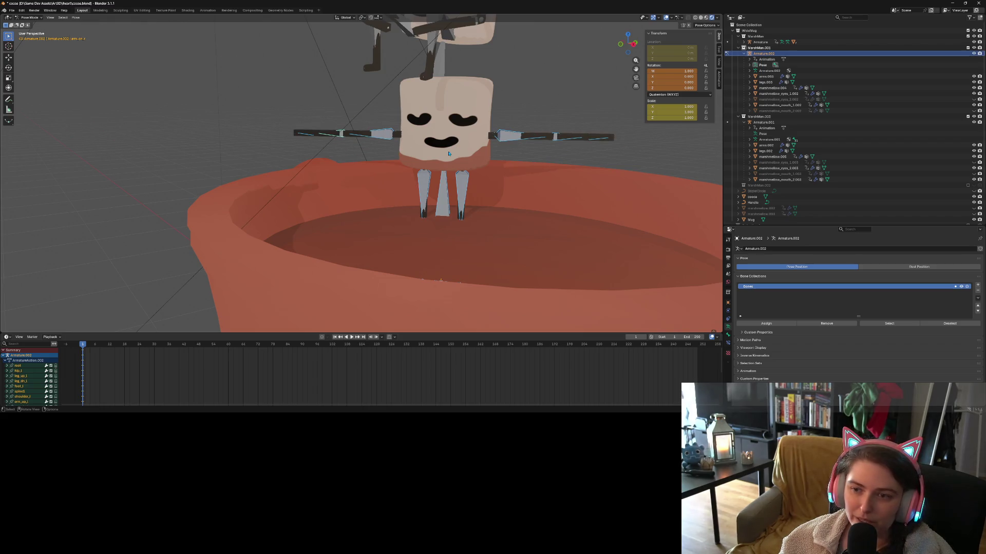
Scrub the timeline and play the animation from the start to see the keyed pose.
scroll(448, 153, "down", 3)
left_click(416, 115)
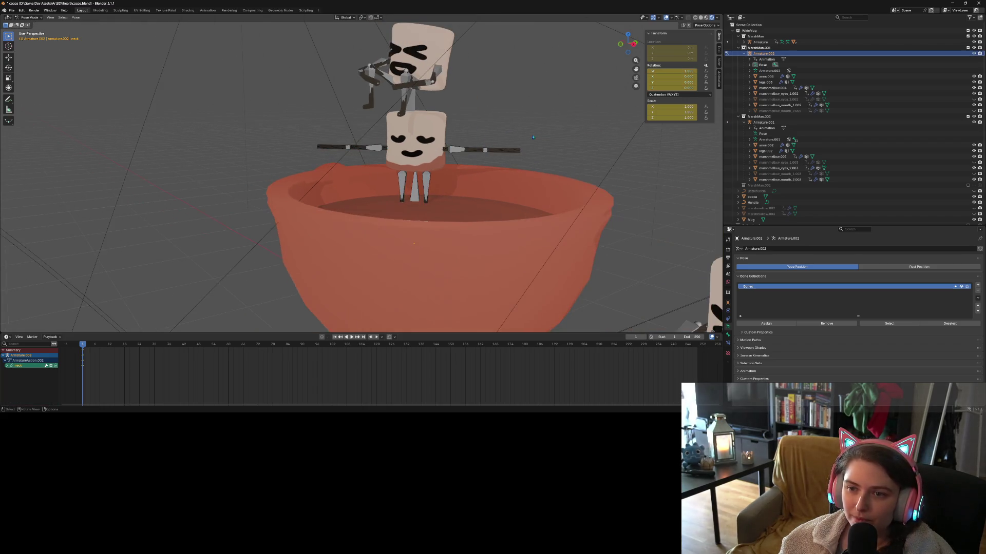
left_click(763, 58)
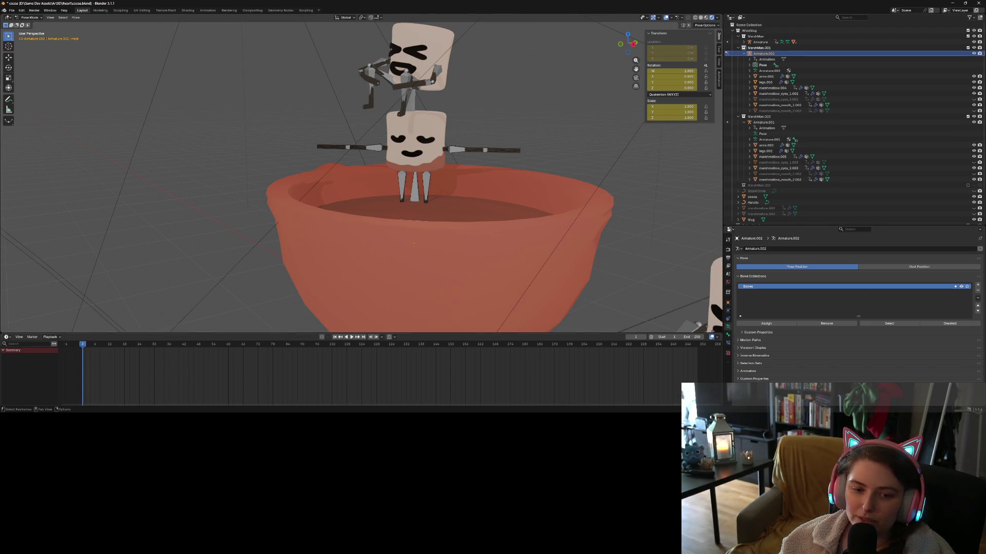
mouse_move(90, 347)
left_mouse_down()
mouse_move(117, 347)
mouse_move(80, 347)
mouse_move(110, 354)
left_mouse_up()
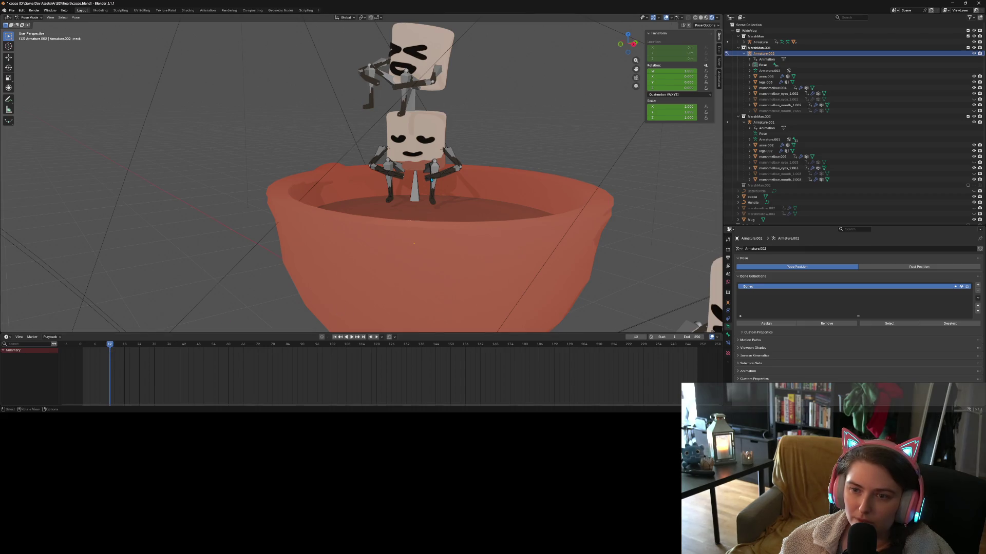
left_click(77, 18)
left_click(78, 18)
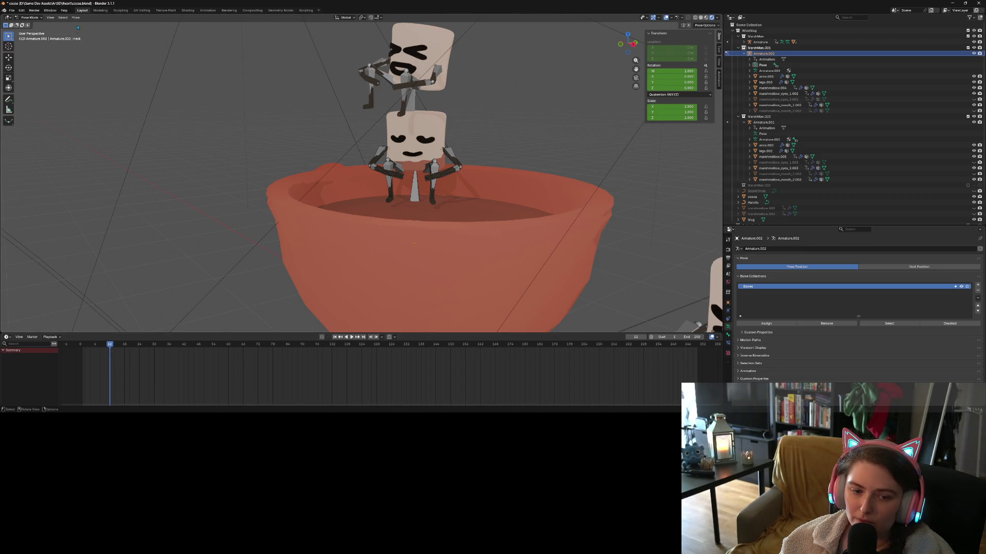
left_click(83, 344)
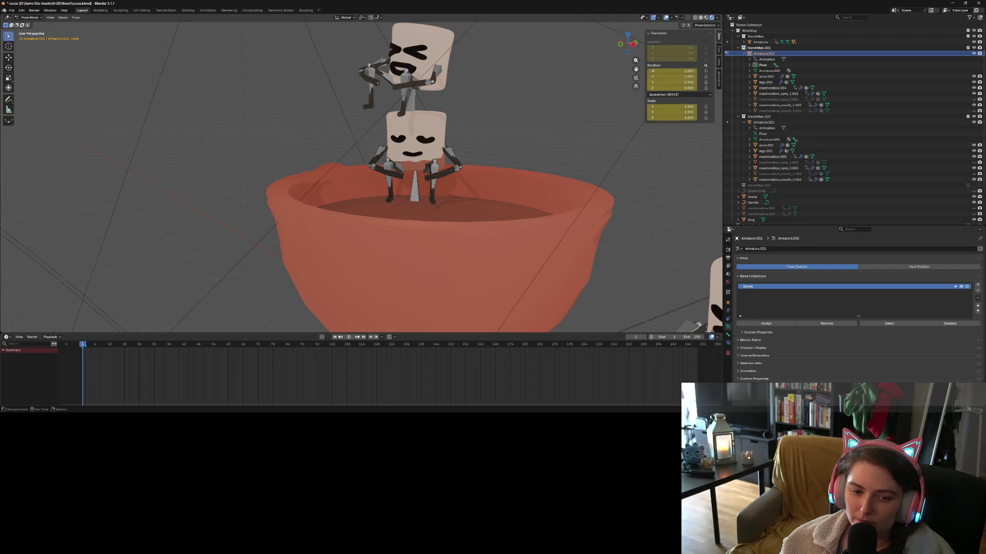
At frame 4, reset all bones to the rest pose and insert a keyframe.
left_click(81, 346)
key("space")
left_click_drag(82, 348, 95, 345)
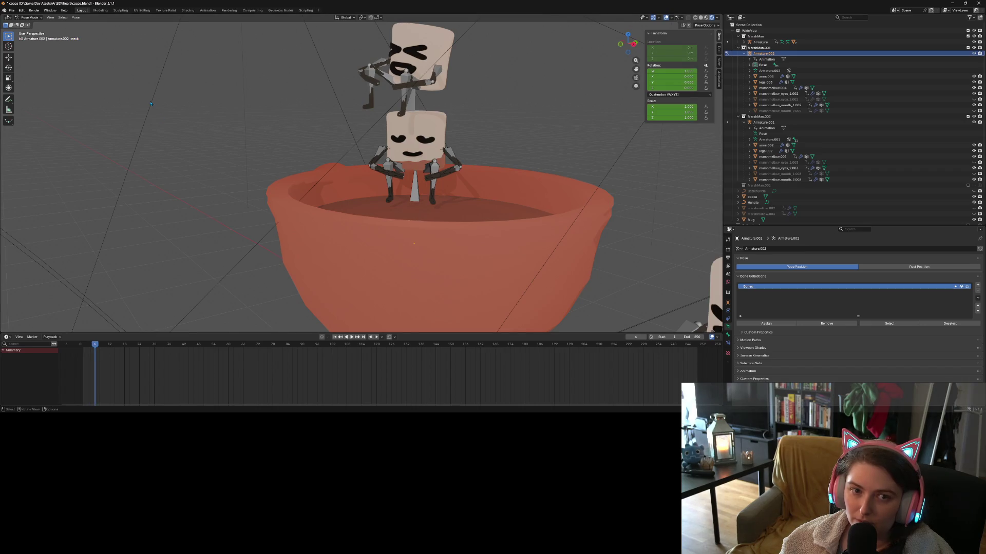
left_click(76, 17)
mouse_move(102, 30)
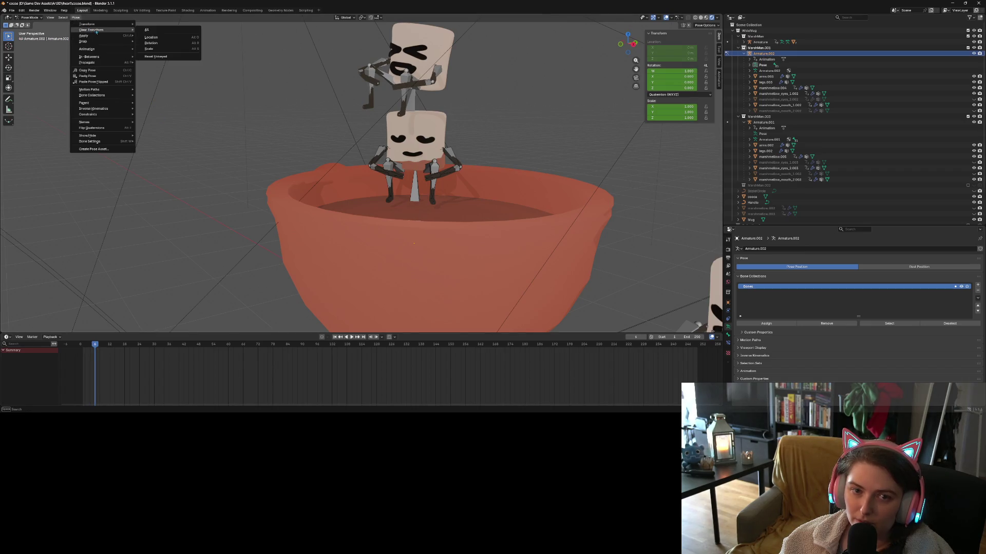
left_click(153, 31)
key("a")
left_click(76, 17)
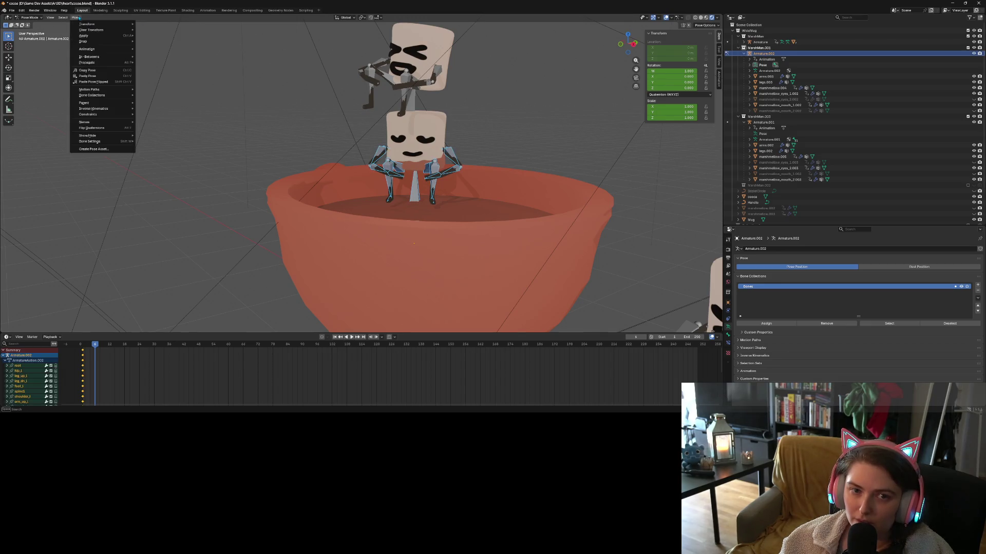
mouse_move(95, 30)
left_click(154, 29)
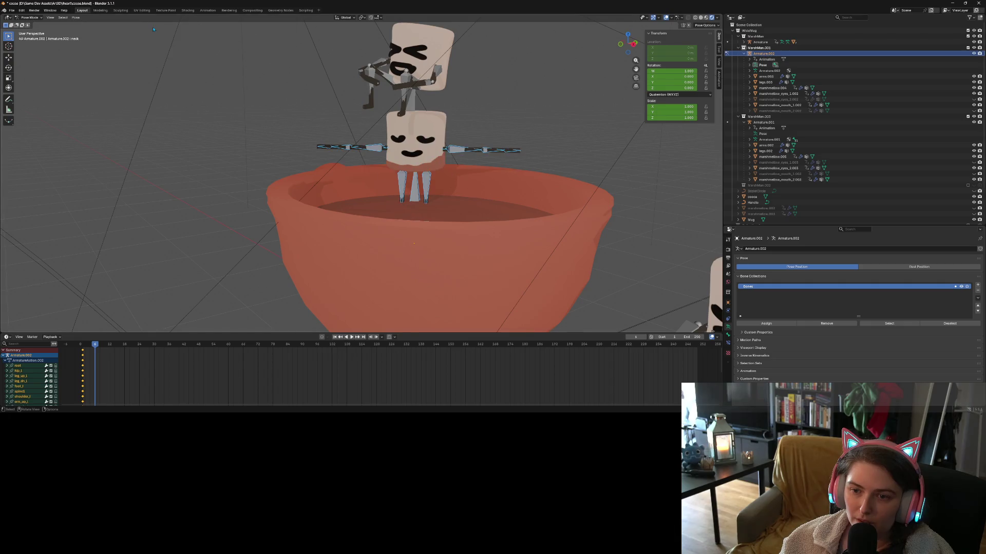
key("i")
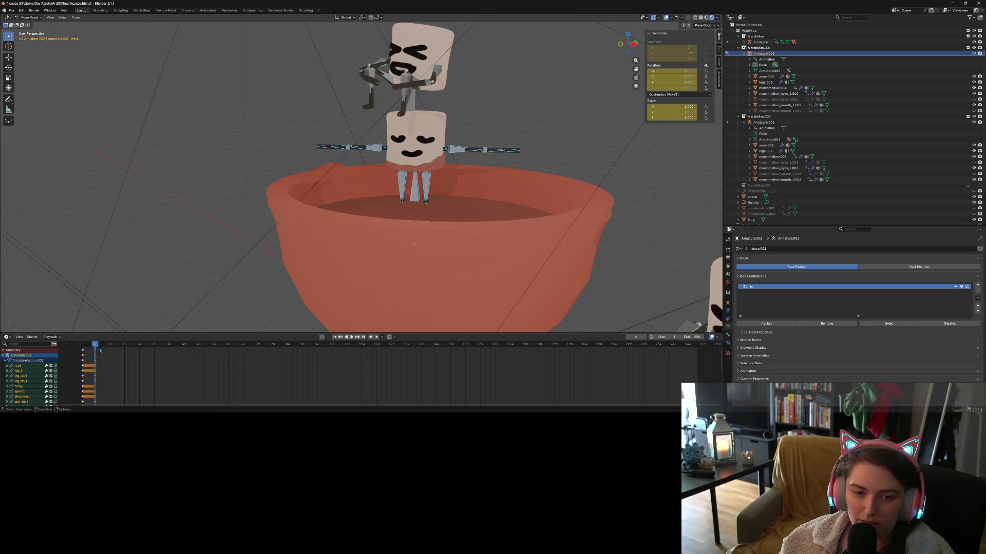
At frame 12, switch to Object Mode and set the armature's Z rotation to 0°.
mouse_move(315, 201)
middle_mouse_down()
mouse_move(246, 211)
mouse_move(308, 203)
middle_mouse_up()
left_click_drag(97, 348, 109, 344)
middle_click_drag(431, 257, 372, 231)
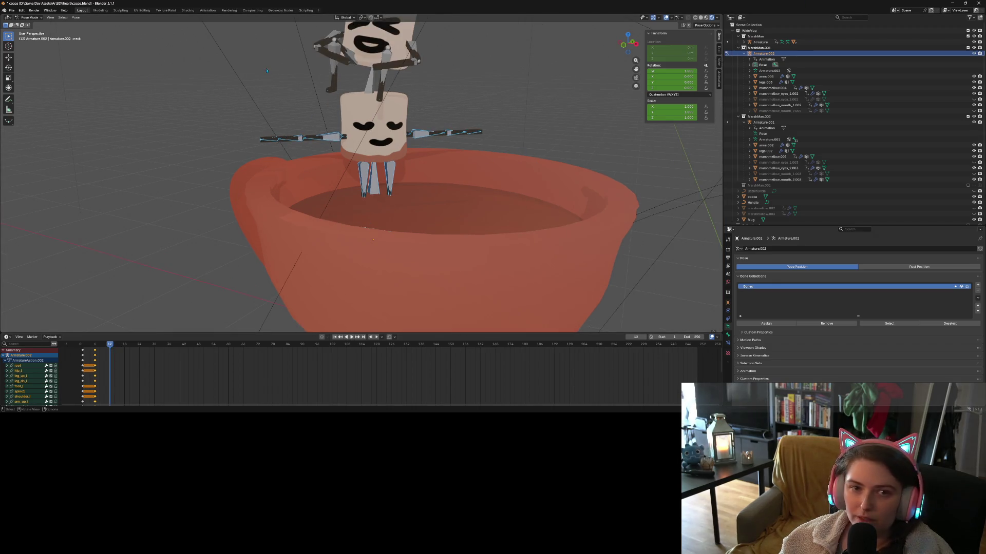
left_click(29, 17)
left_click(31, 24)
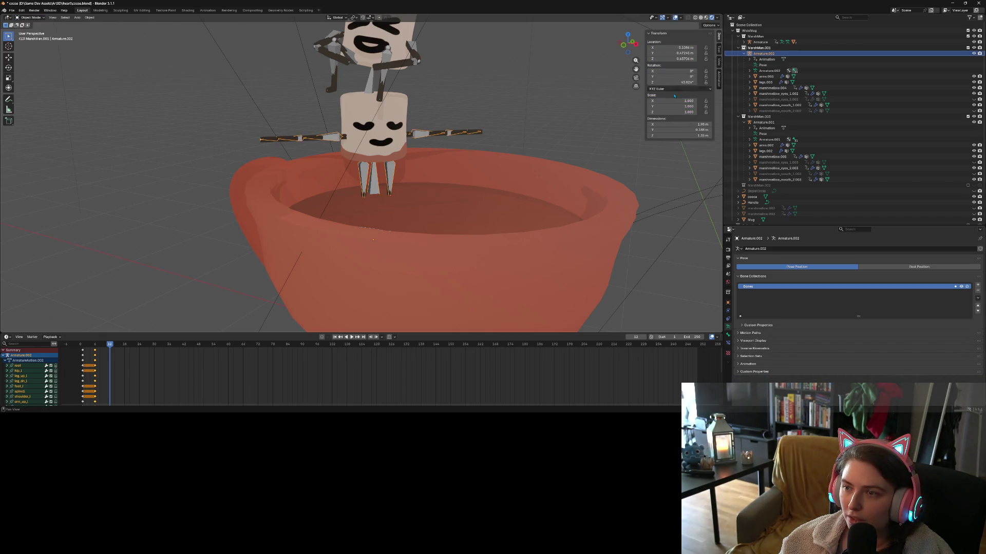
left_click(673, 83)
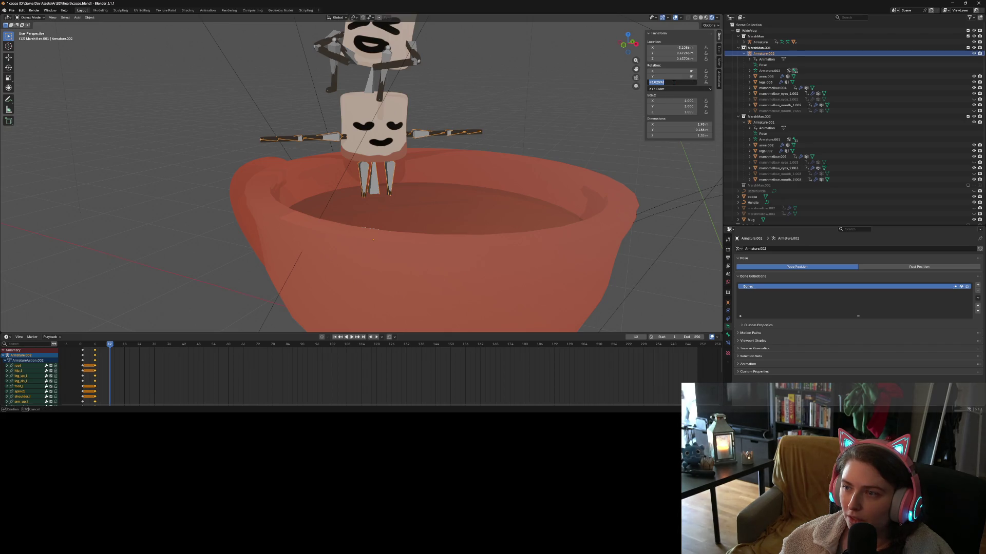
key("Return")
Check the armature from the front view and return to Pose Mode.
mouse_move(514, 180)
middle_mouse_down()
mouse_move(359, 226)
mouse_move(436, 230)
middle_mouse_up()
key("KP_1")
scroll(436, 226, "down", 2)
middle_click_drag(427, 171, 424, 191)
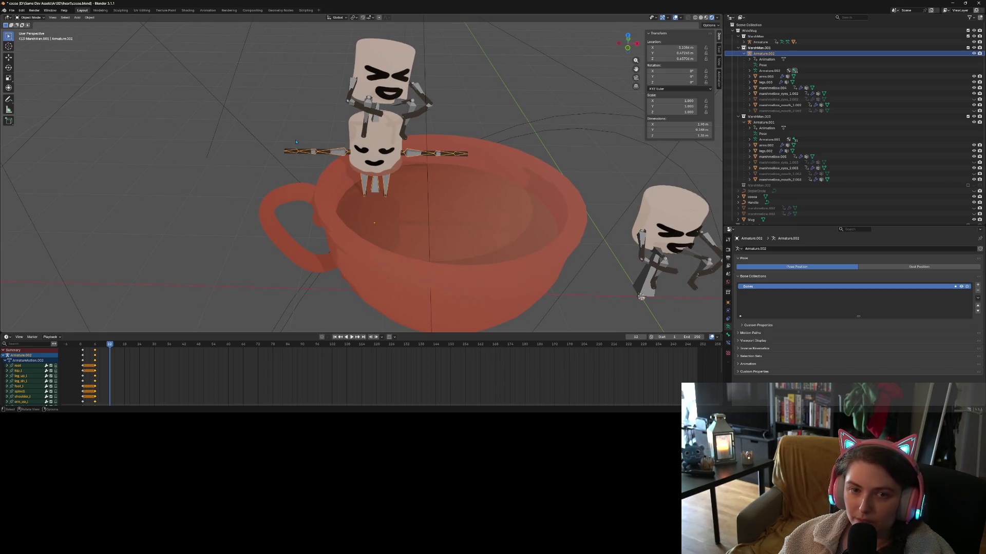
key("ctrl+Tab")
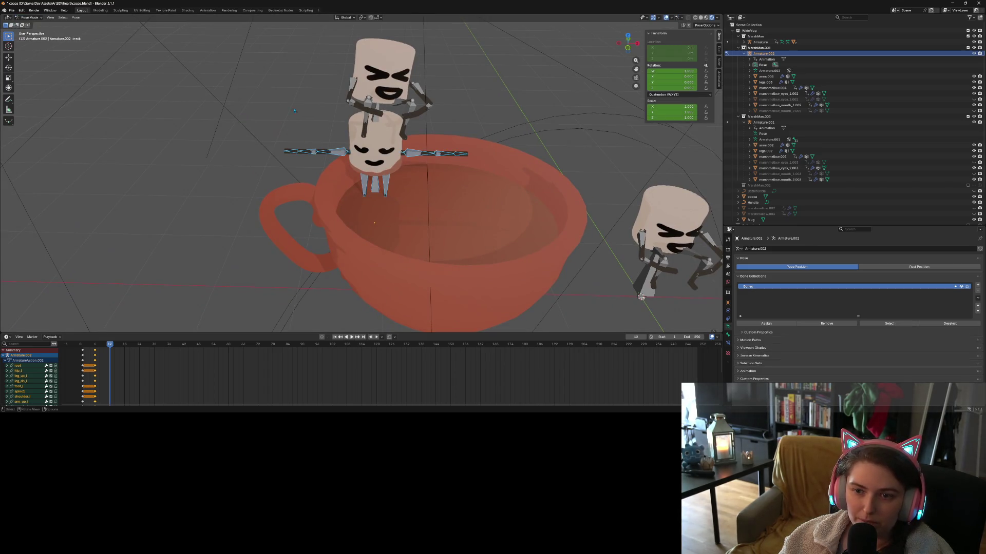
Rotate the right and left upper arm bones around the Z axis.
left_click(333, 153)
key("r")
key("z")
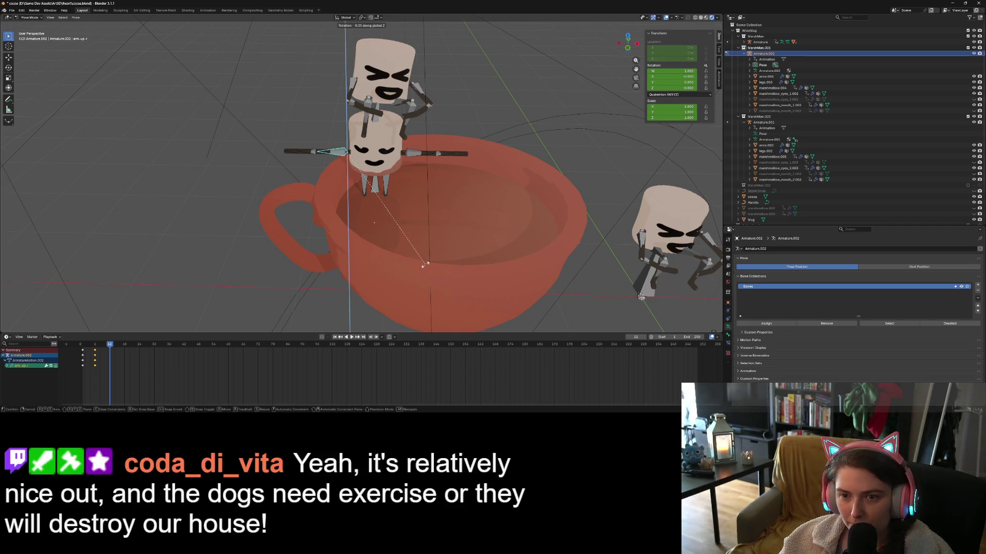
left_click(447, 141)
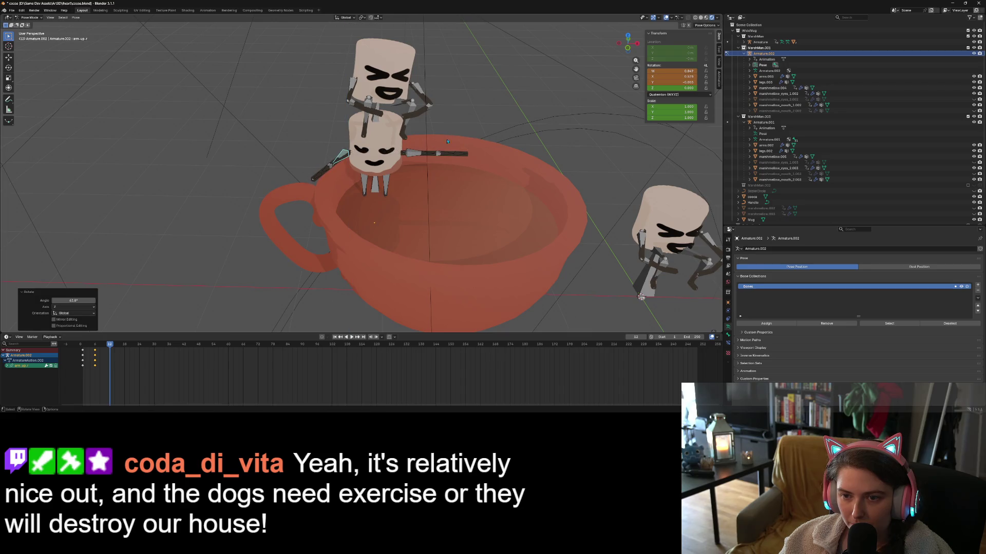
left_click(416, 155)
key("r")
key("z")
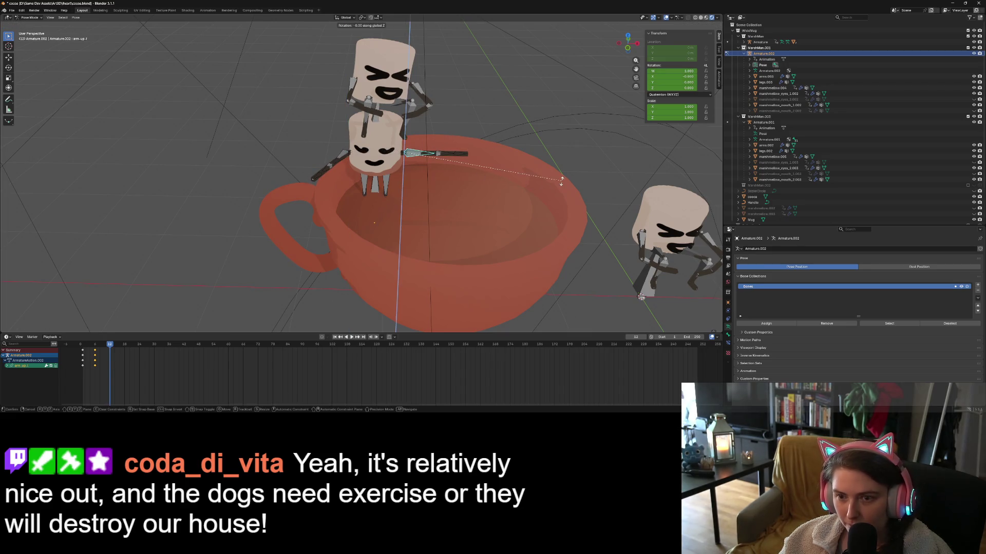
left_click(475, 240)
Tilt the right and left upper arm bones around the X axis.
left_click(338, 157)
key("r")
key("z")
key("r")
key("x")
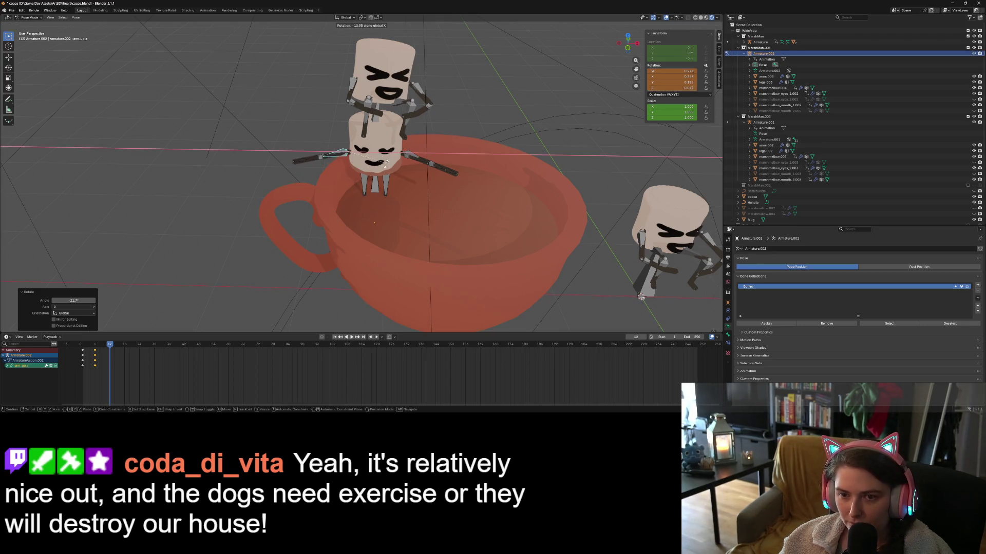
left_click(393, 115)
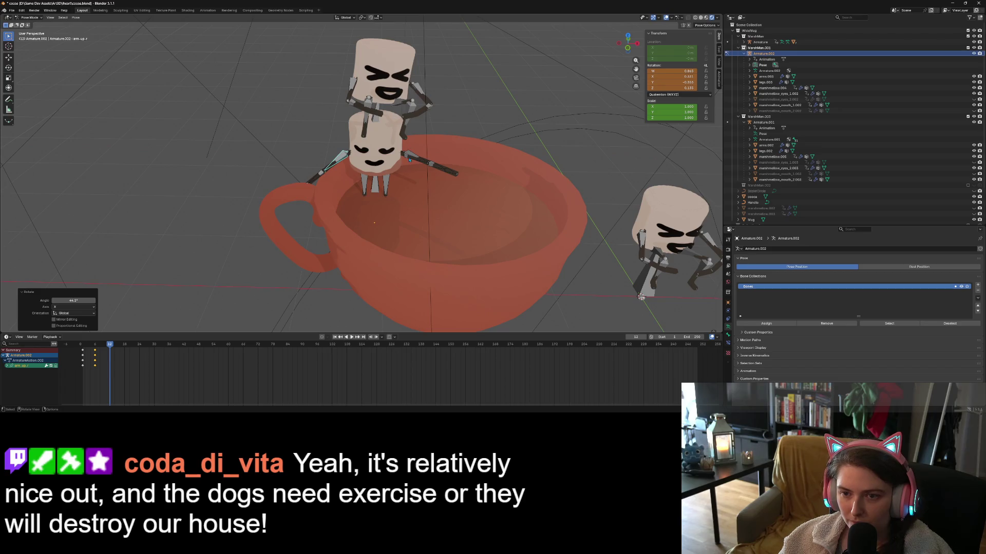
left_click(409, 157)
key("r")
key("x")
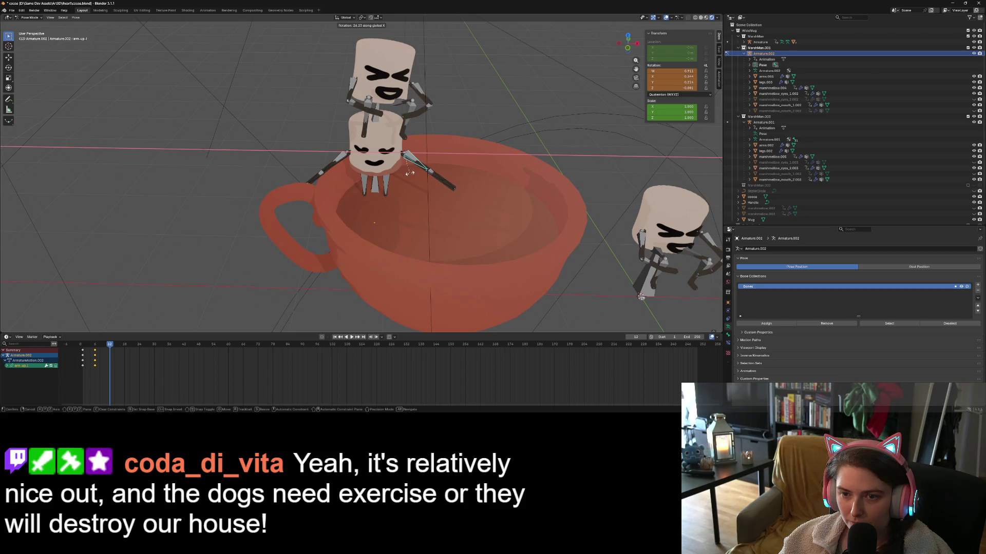
left_click(409, 173)
Rotate the left forearm, then the right forearm 60.8°, around the Z axis.
left_click(433, 176)
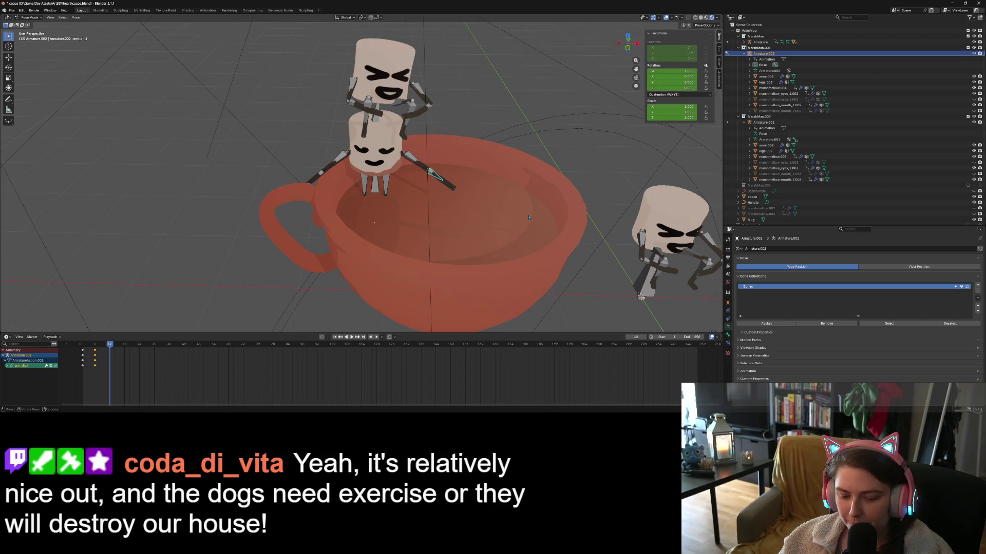
key("r")
key("z")
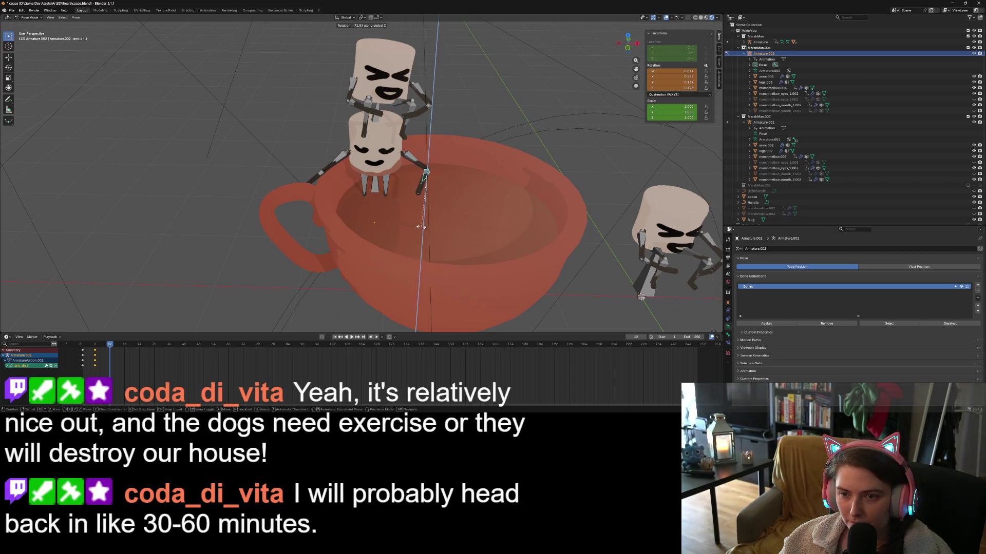
left_click(415, 226)
left_click(318, 176)
key("r")
key("z")
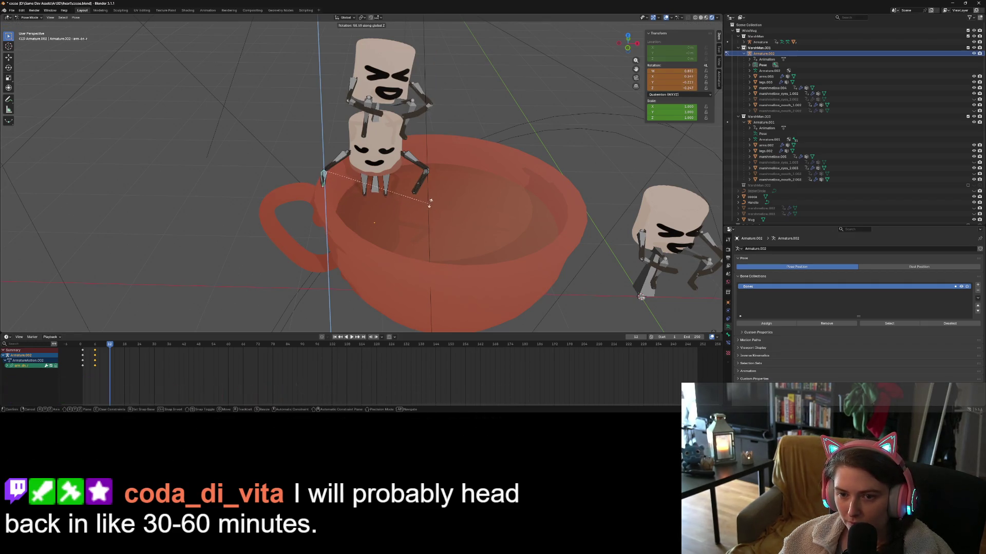
left_click(445, 201)
Orbit around the cup to check the arm pose and select the right upper leg bone.
mouse_move(445, 201)
middle_mouse_down()
mouse_move(419, 234)
mouse_move(382, 243)
middle_mouse_up()
scroll(401, 236, "up", 4)
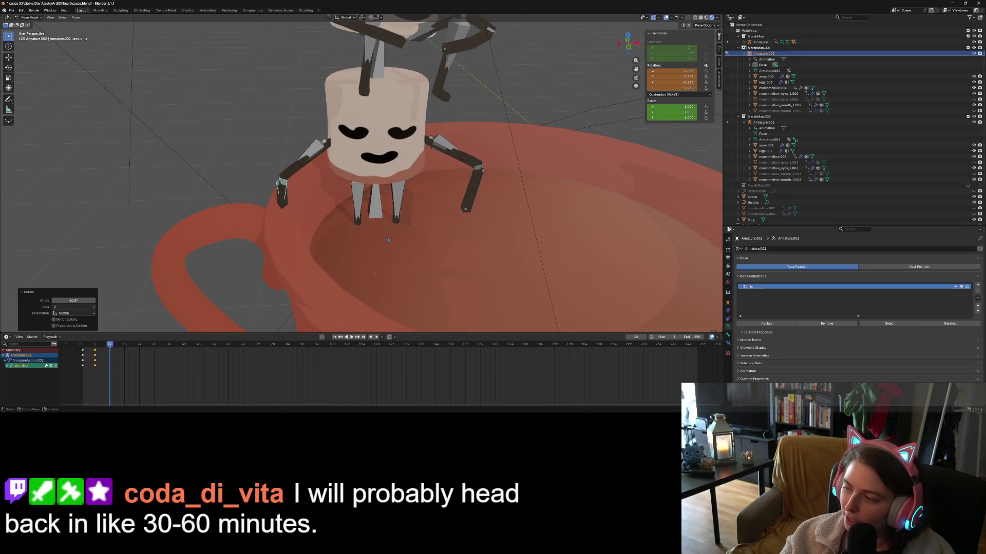
middle_click_drag(400, 229, 367, 239)
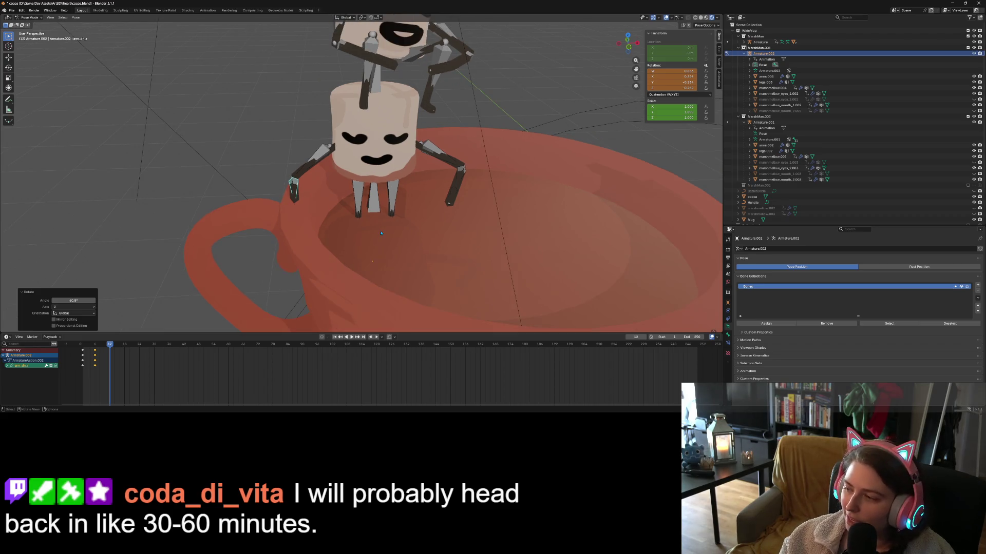
left_click(384, 203)
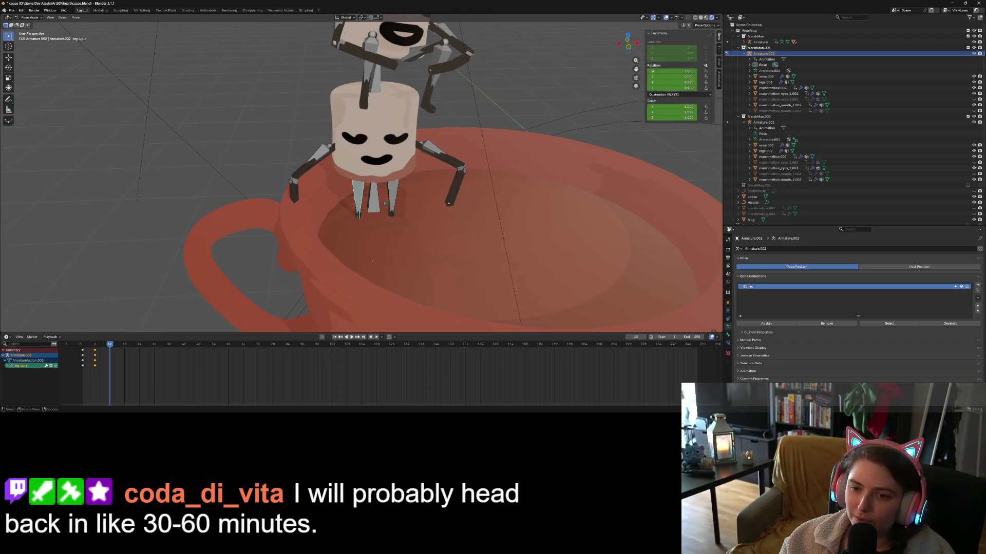
Rotate both upper leg bones 30.9° around the global X axis.
left_click(391, 204, "shift")
middle_click_drag(440, 274, 472, 278)
key("r")
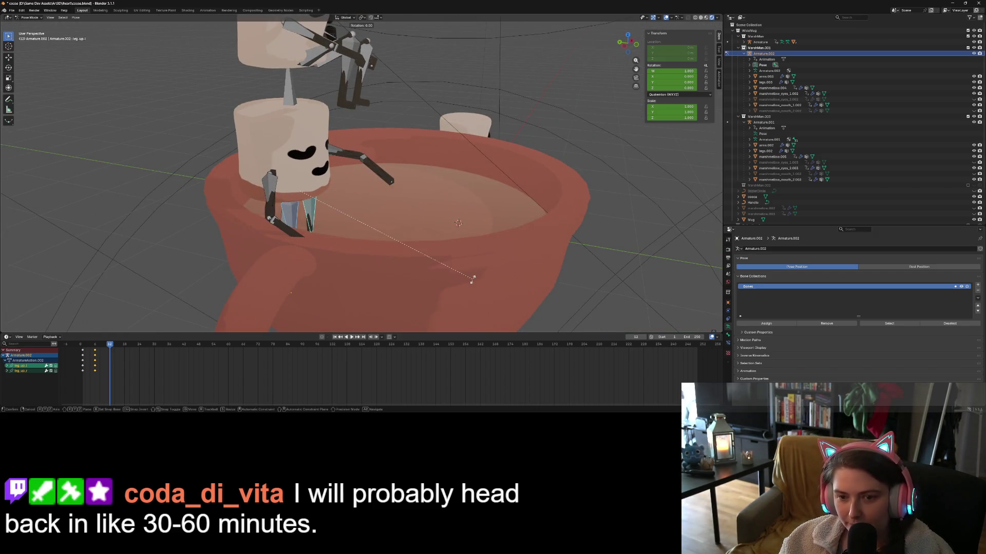
key("x")
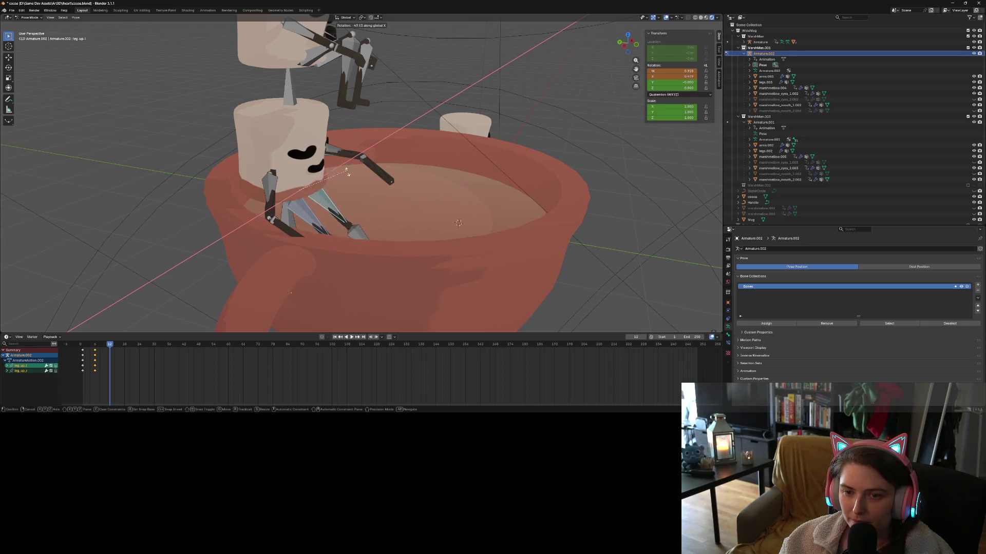
left_click(361, 189)
Cancel a trial scale of the leg bones and select the marshmallow body mesh in the Outliner.
middle_click_drag(367, 243, 369, 256)
key("s")
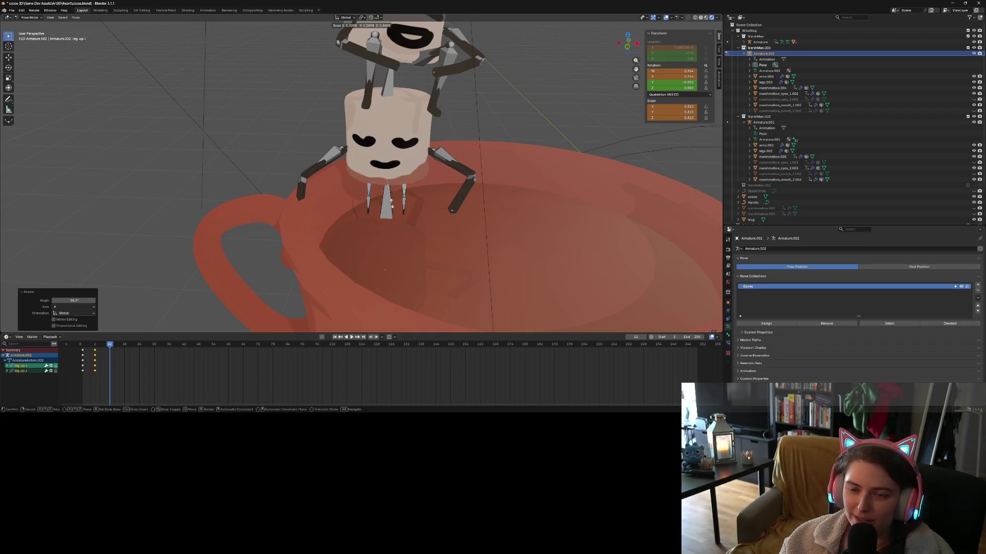
key("Escape")
middle_click_drag(399, 281, 365, 267)
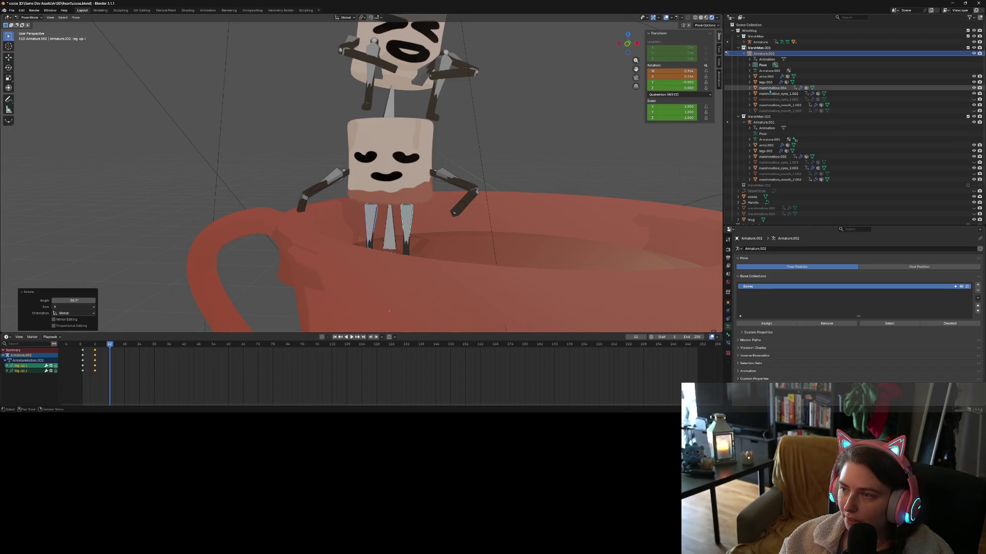
left_click(770, 89)
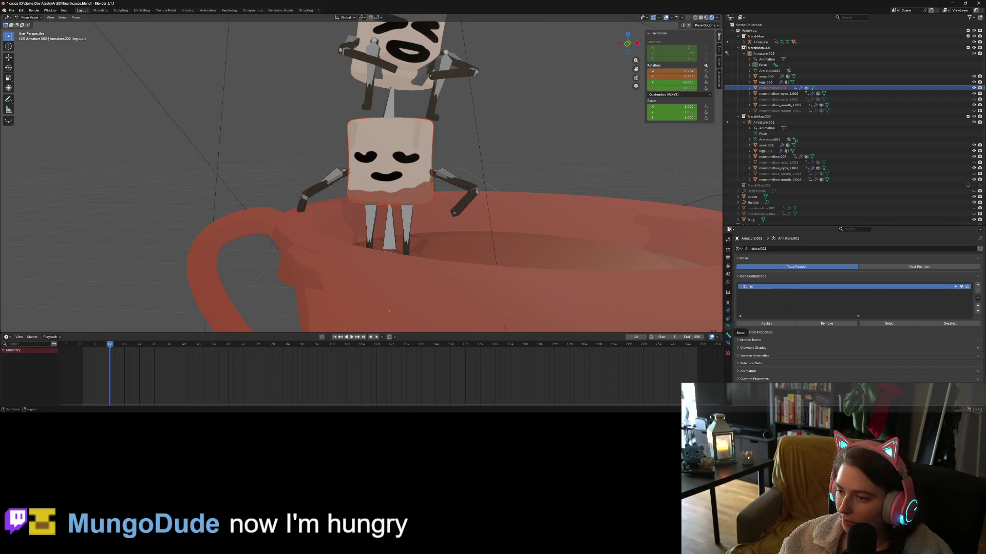
Switch to Object Mode and select the marshmallow body mesh.
left_click(29, 18)
left_click(31, 26)
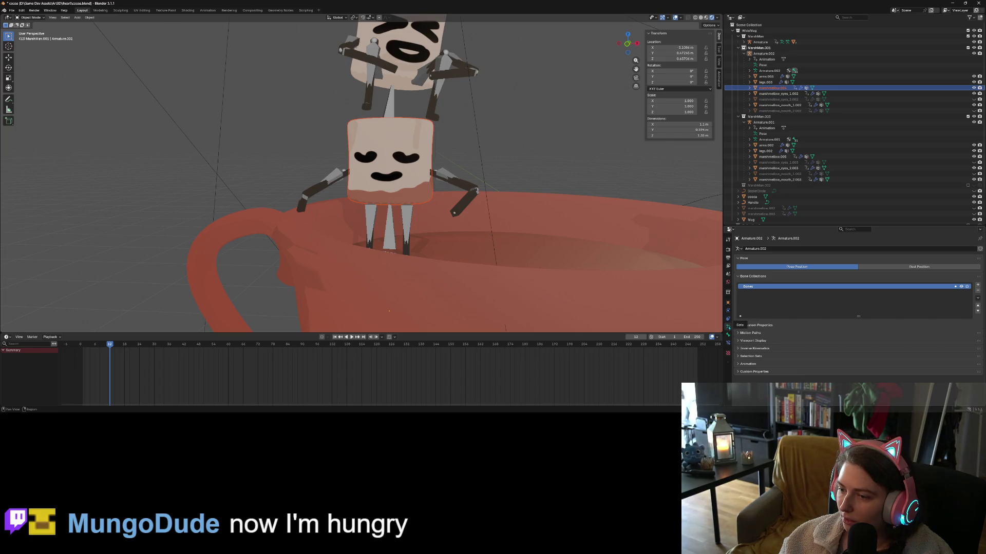
left_click(778, 93)
left_click(777, 89)
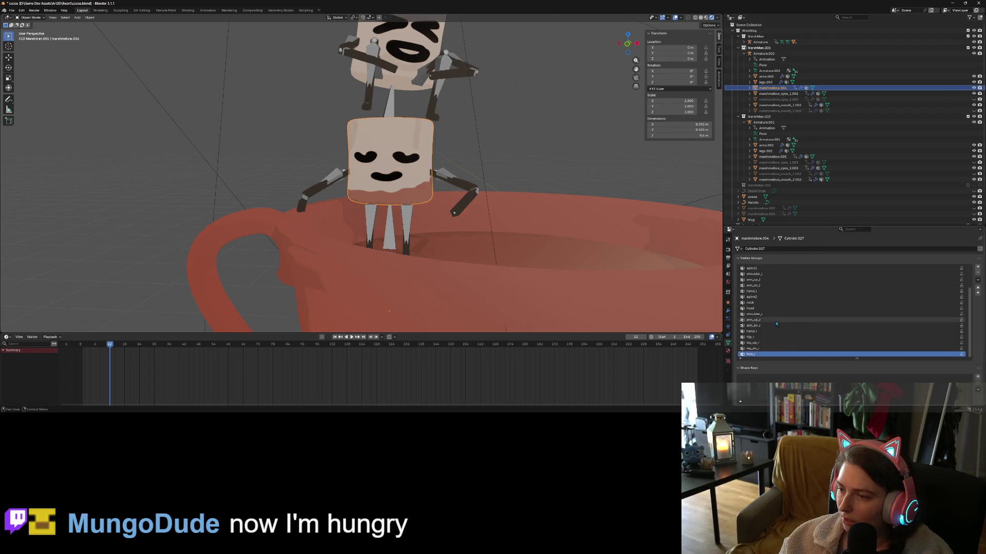
Delete the leg_up_r and hip_r vertex groups, undo to restore them, and open the mode list.
left_click(978, 273)
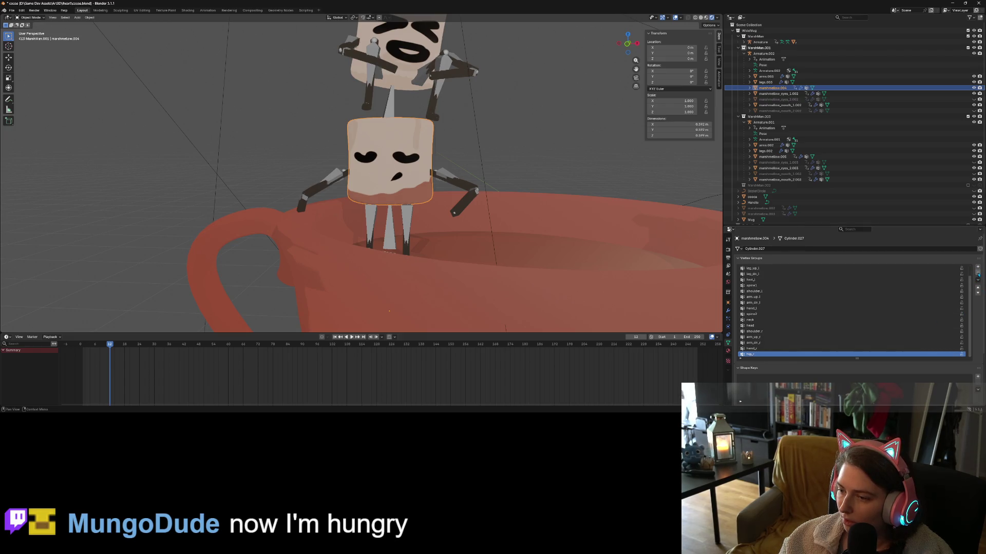
left_click(977, 274)
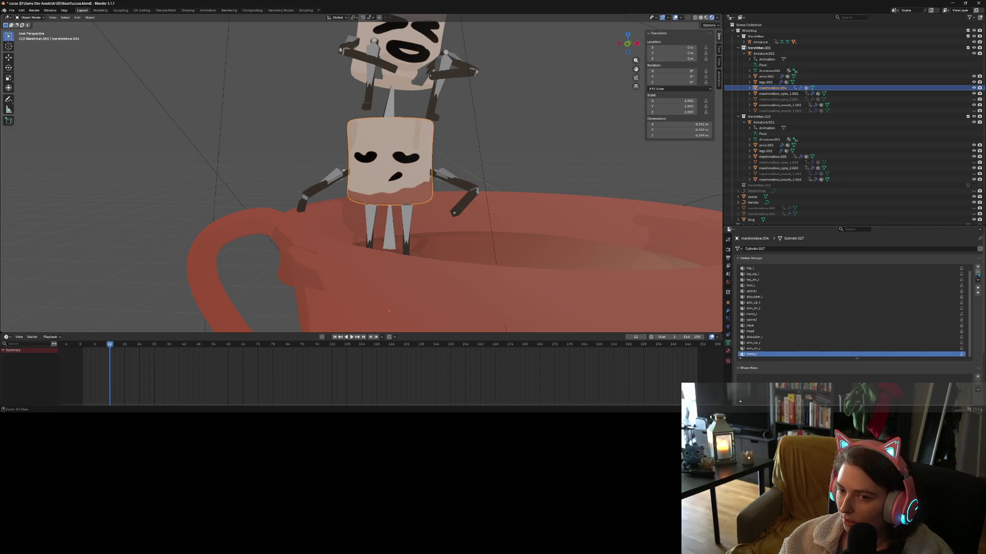
key("ctrl+z")
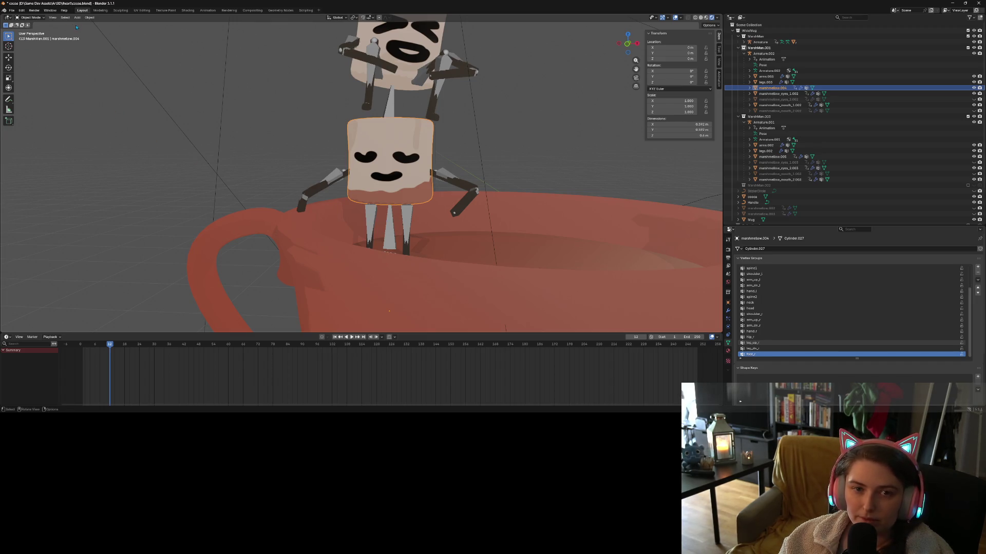
left_click(43, 18)
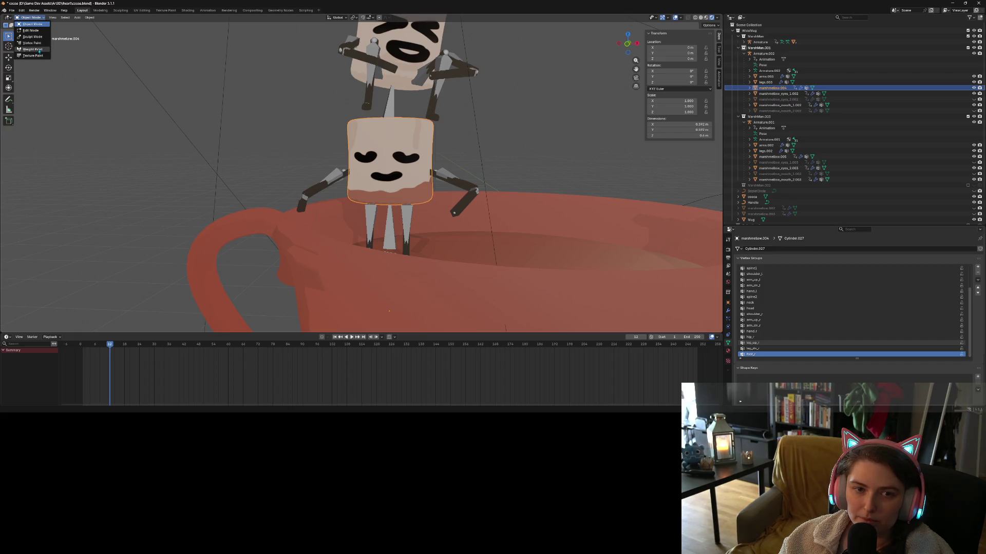
Enter Weight Paint mode and paint out the body's leg_up_r weights.
left_click(33, 49)
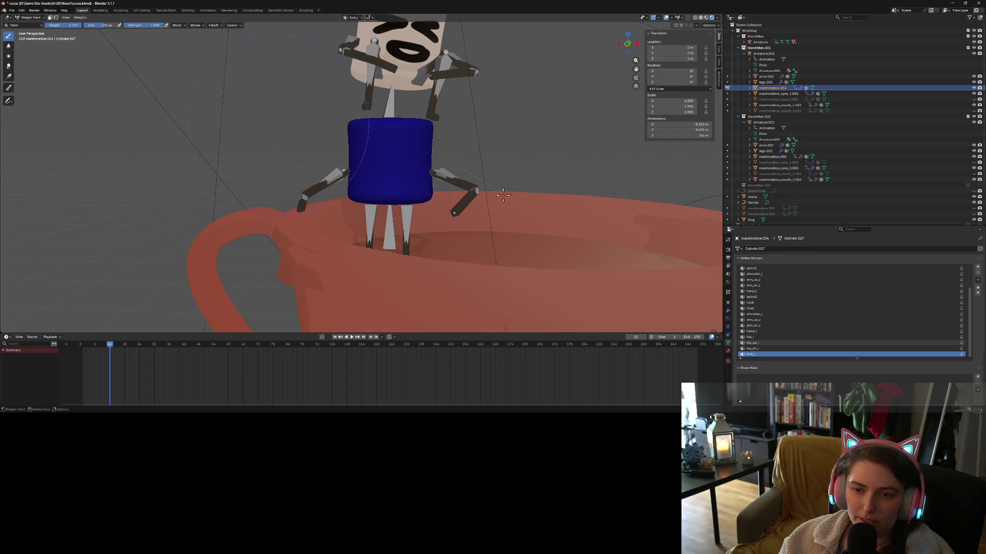
left_click(752, 349)
left_click(753, 342)
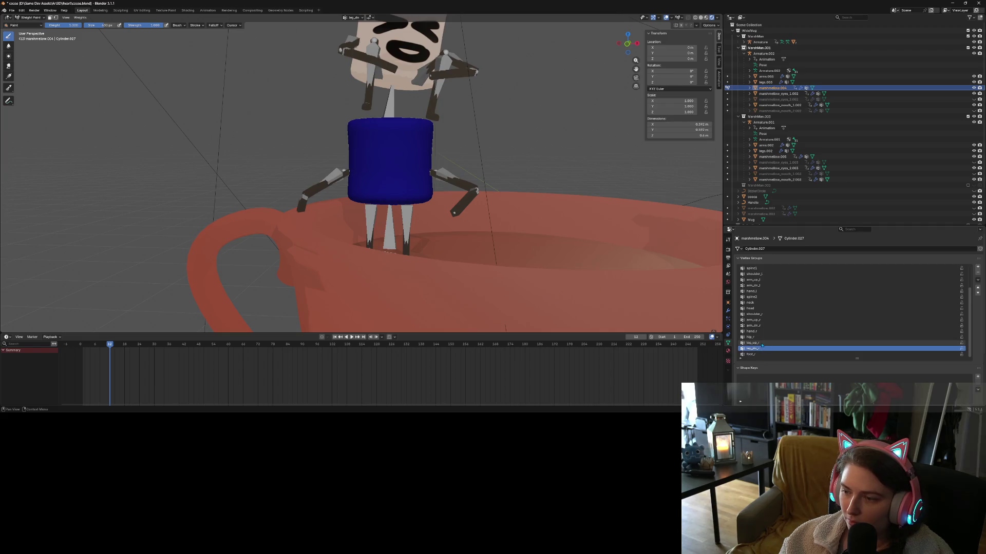
left_click_drag(365, 212, 376, 194, "ctrl")
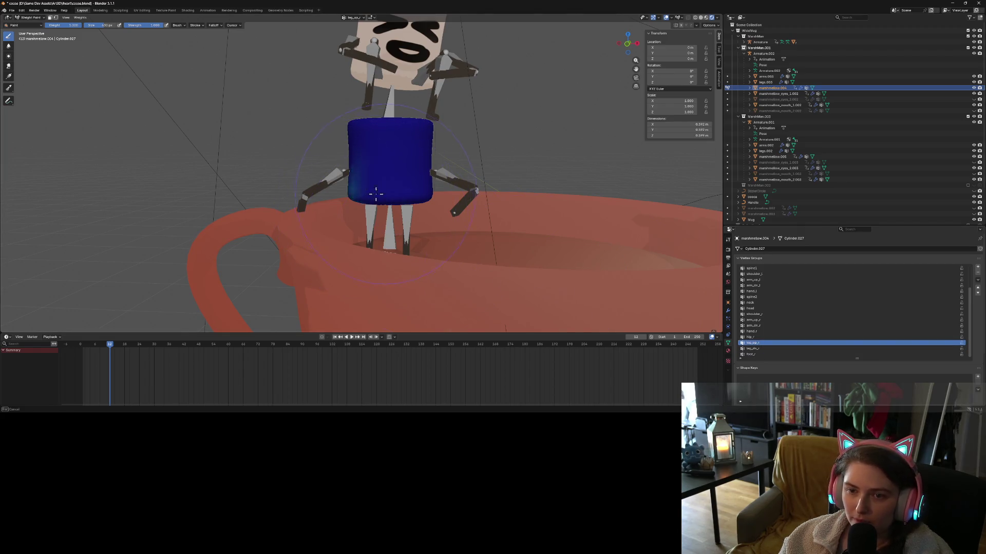
Check hip_r, hand_r, arm_dn_r and arm_up_r, then paint the shoulder_r weights to zero.
left_click(750, 337)
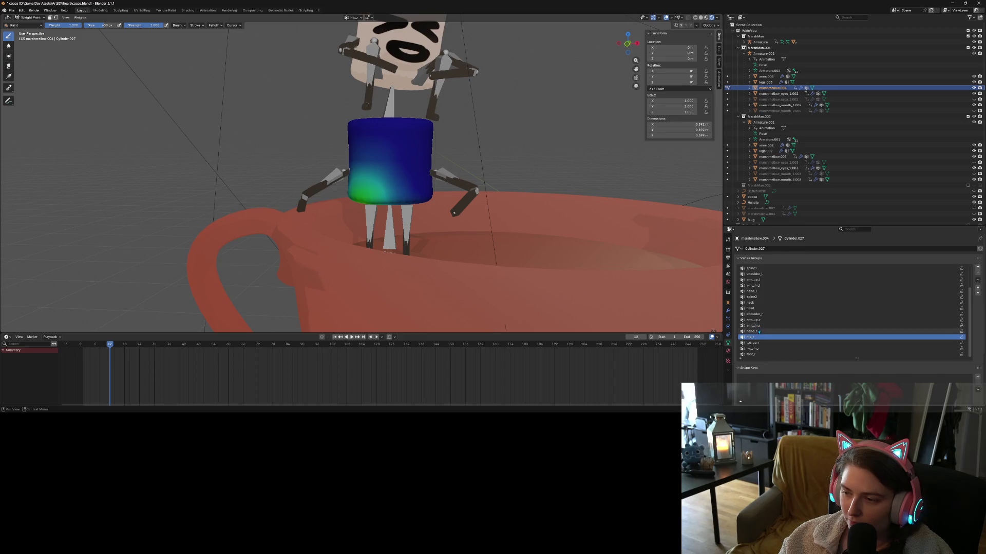
left_click(751, 331)
left_click(753, 326)
left_click(753, 319)
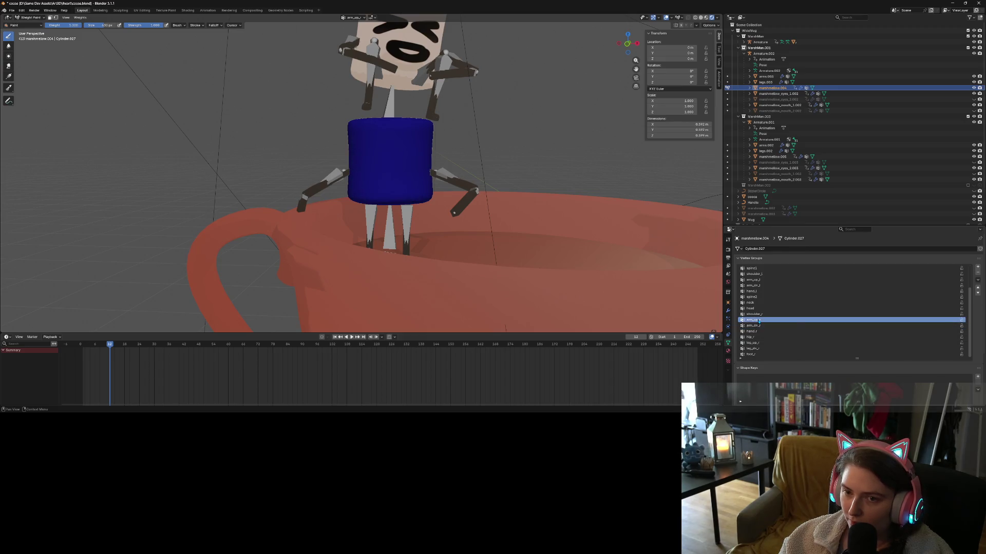
mouse_move(359, 241)
middle_mouse_down()
mouse_move(377, 252)
mouse_move(401, 236)
mouse_move(397, 216)
middle_mouse_up()
left_click(754, 314)
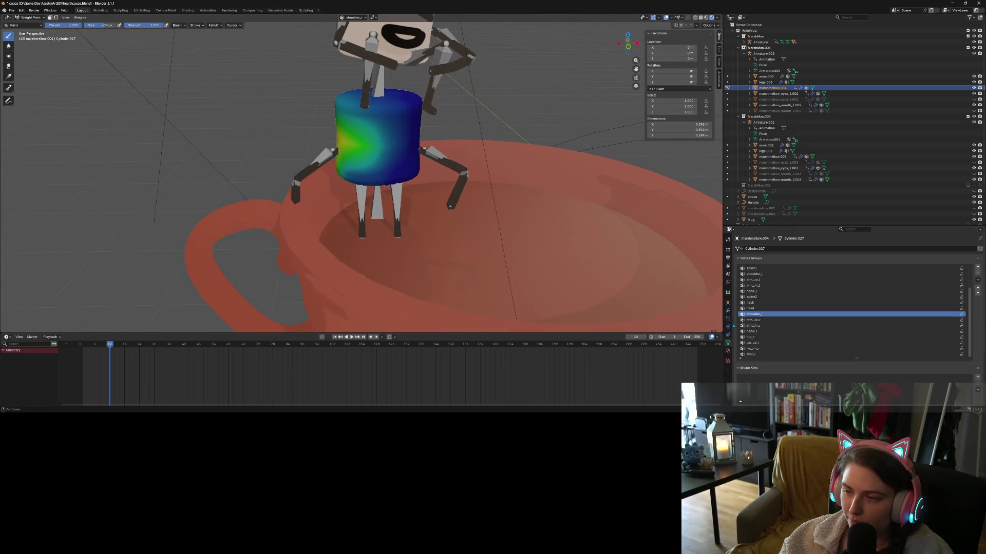
mouse_move(408, 185)
left_mouse_down()
mouse_move(354, 144)
mouse_move(359, 124)
mouse_move(401, 103)
left_mouse_up()
middle_click_drag(401, 102, 351, 147)
mouse_move(351, 147)
left_mouse_down()
mouse_move(247, 154)
mouse_move(231, 195)
mouse_move(217, 193)
mouse_move(303, 181)
left_mouse_up()
middle_click_drag(302, 181, 257, 154)
mouse_move(256, 154)
left_mouse_down()
mouse_move(226, 165)
mouse_move(267, 159)
left_mouse_up()
mouse_move(267, 159)
middle_mouse_down()
mouse_move(377, 198)
mouse_move(360, 149)
middle_mouse_up()
Paint away the neck weights on top of the marshmallow body.
left_click(770, 308)
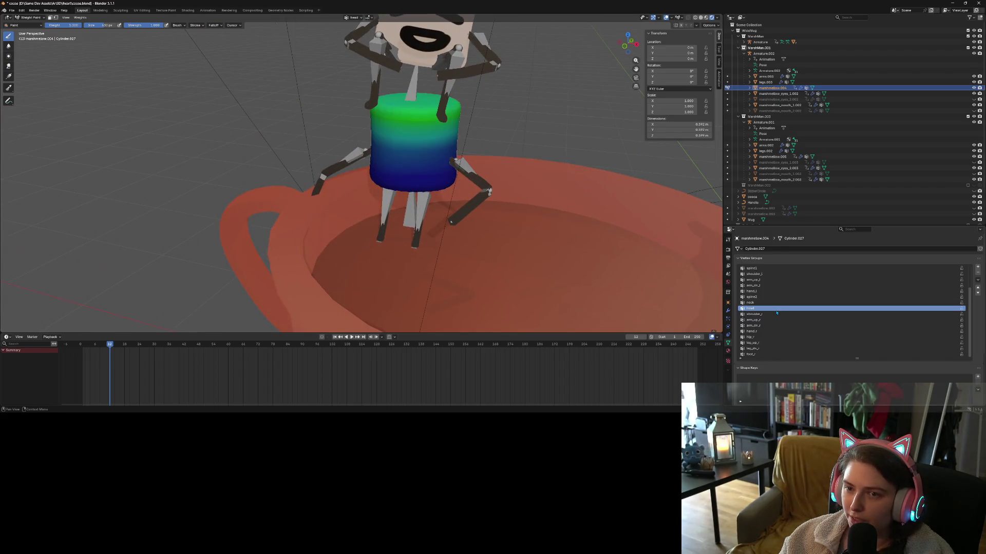
left_click(763, 303)
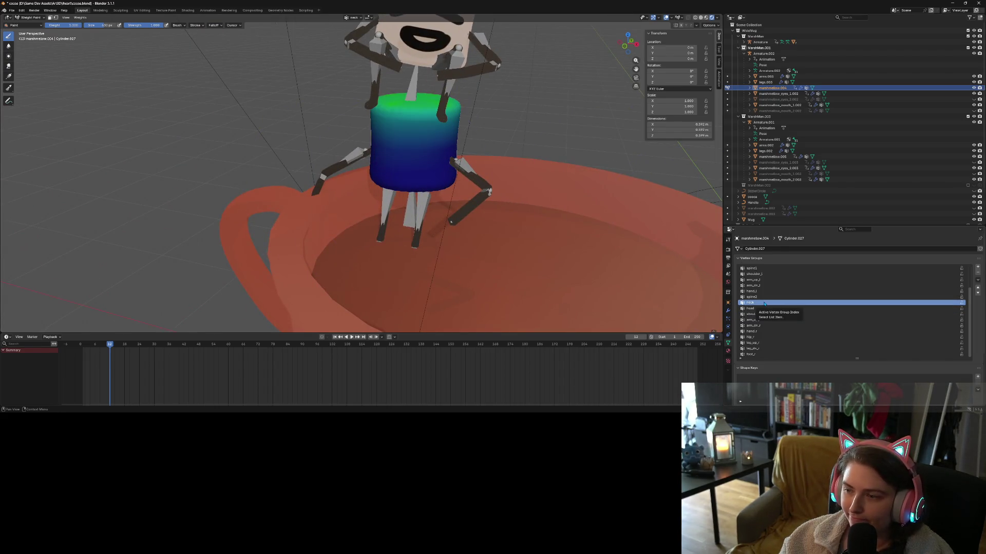
mouse_move(452, 231)
middle_mouse_down()
mouse_move(493, 220)
mouse_move(466, 234)
middle_mouse_up()
mouse_move(390, 111)
left_mouse_down()
mouse_move(380, 118)
mouse_move(444, 98)
left_mouse_up()
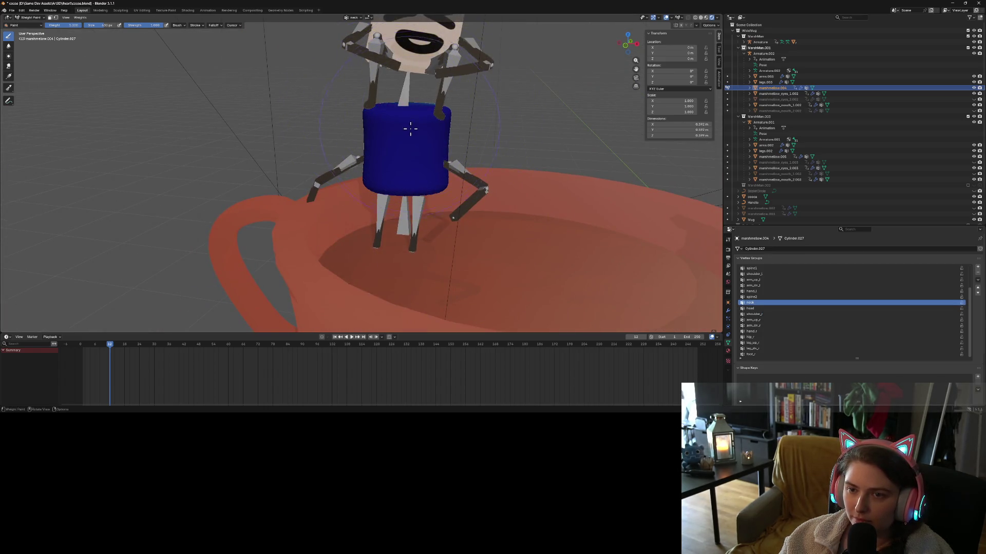
middle_click_drag(411, 129, 537, 139)
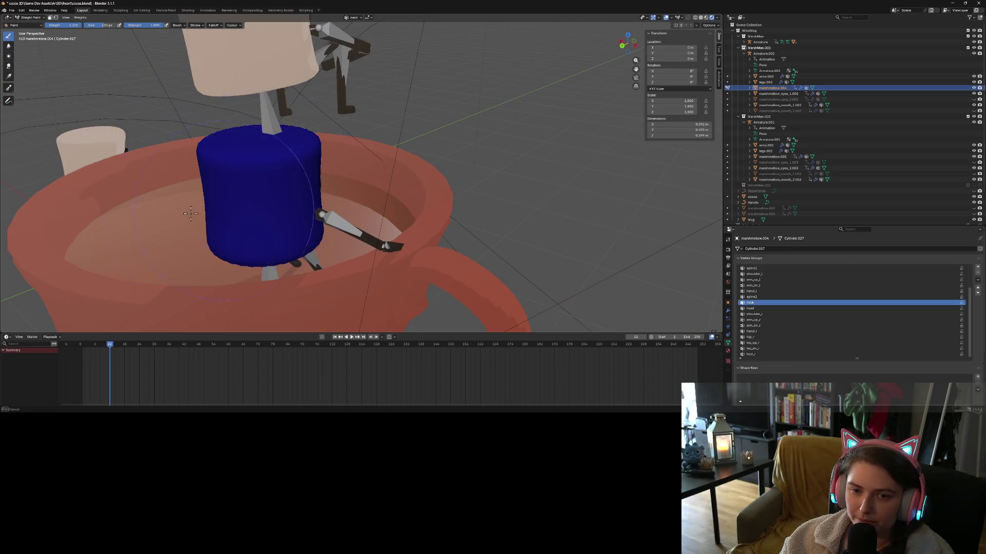
middle_click_drag(406, 216, 334, 220)
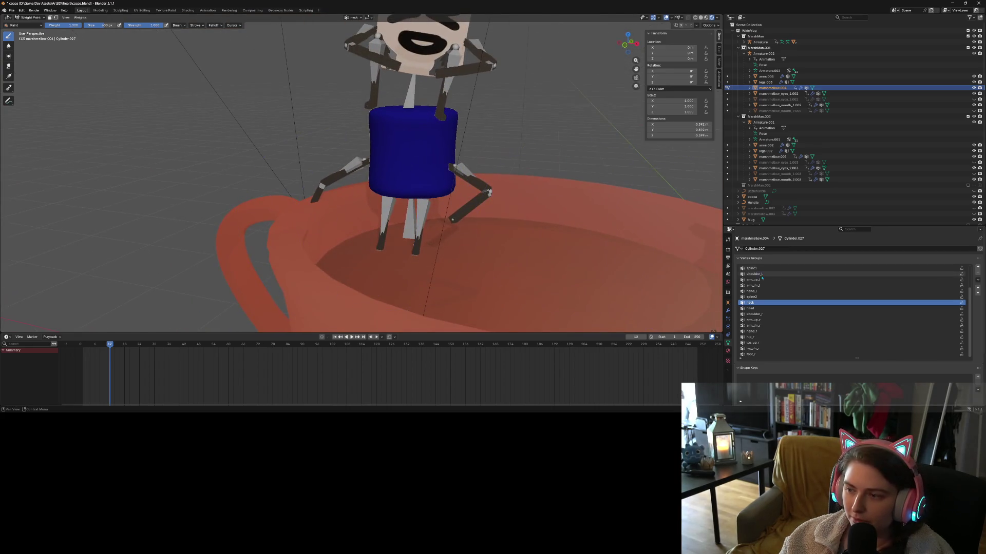
Paint the green spine2 weight spot on the body back to zero.
left_click(758, 308)
left_click(763, 313)
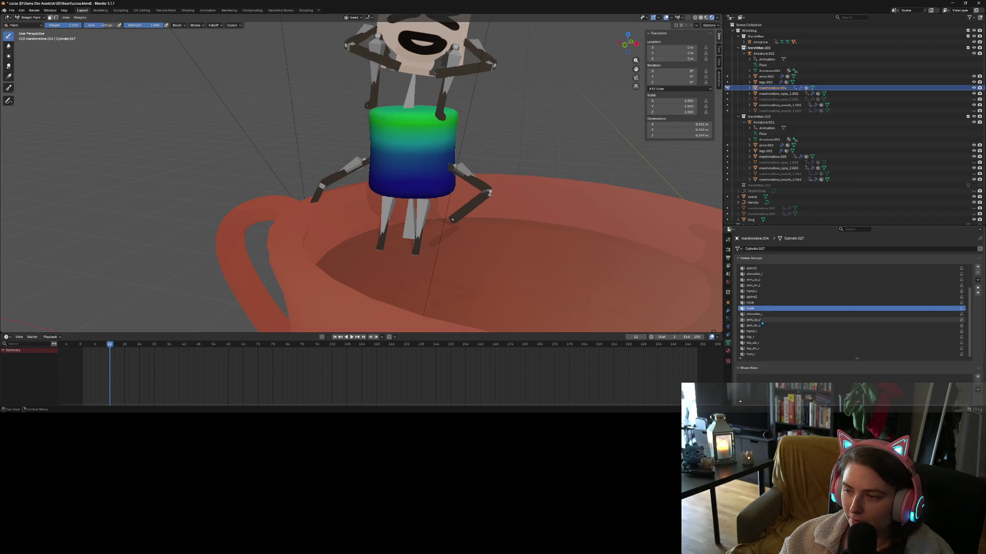
left_click(758, 307)
left_click(756, 297)
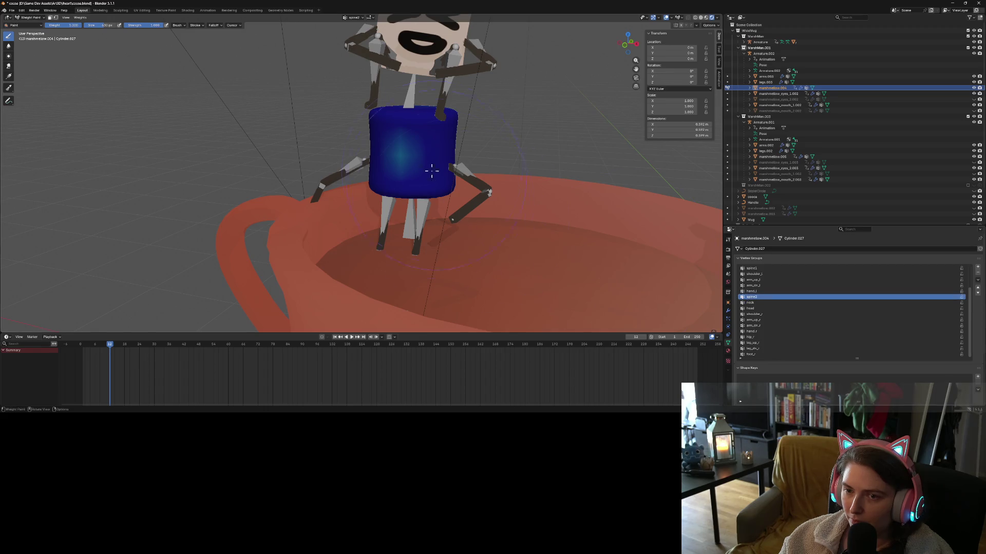
left_click_drag(429, 169, 376, 177)
middle_click_drag(517, 204, 390, 195)
mouse_move(390, 195)
left_mouse_down()
mouse_move(379, 203)
mouse_move(347, 191)
mouse_move(396, 209)
mouse_move(452, 198)
left_mouse_up()
middle_click_drag(485, 232, 241, 206)
mouse_move(241, 206)
left_mouse_down()
mouse_move(247, 133)
mouse_move(231, 149)
mouse_move(195, 150)
left_mouse_up()
middle_click_drag(140, 181, 715, 315)
Check hand_l and arm_dn_l, then paint the green shoulder_l weights off the body's side.
left_click(763, 292)
left_click(754, 286)
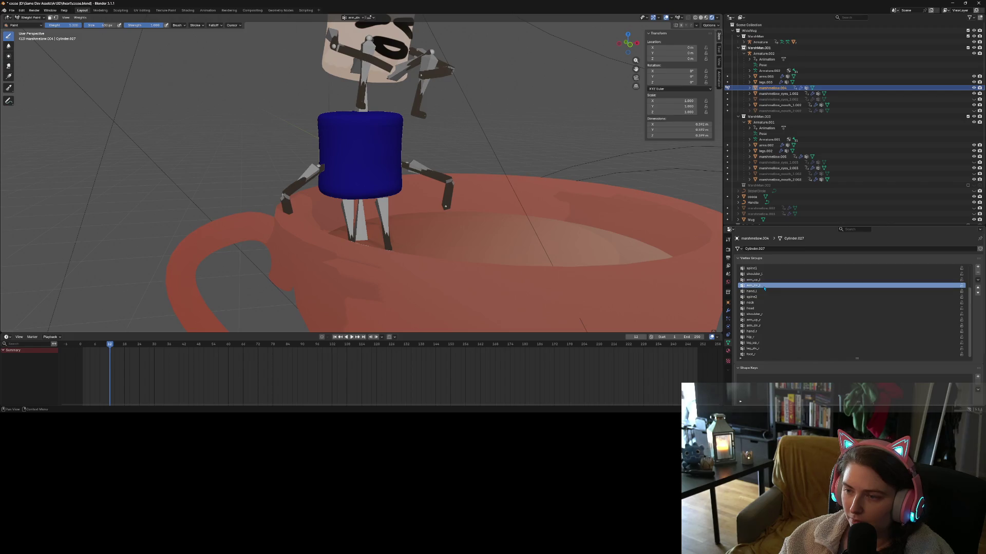
middle_click_drag(514, 180, 539, 128)
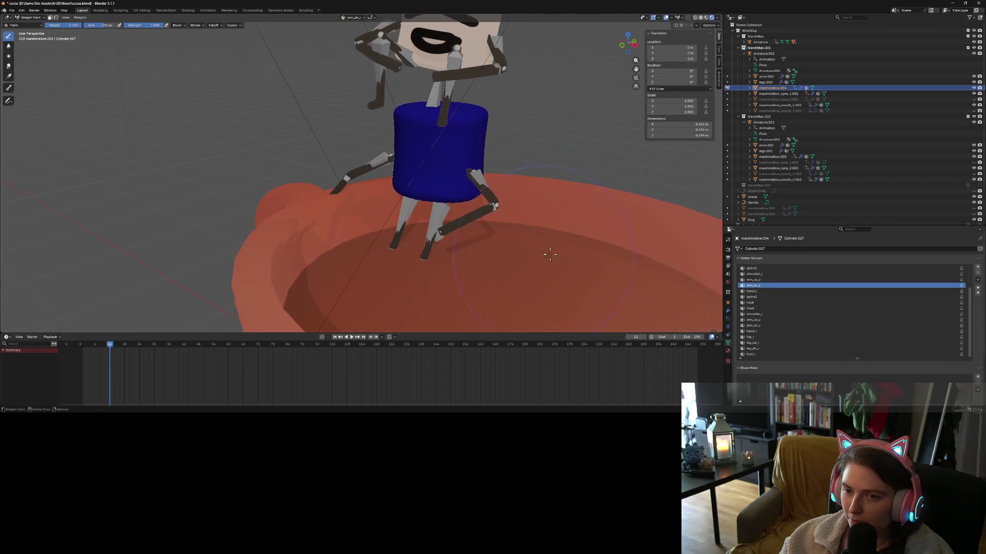
left_click(754, 274)
mouse_move(456, 125)
left_mouse_down()
mouse_move(452, 144)
mouse_move(470, 113)
left_mouse_up()
middle_click_drag(432, 216, 316, 221)
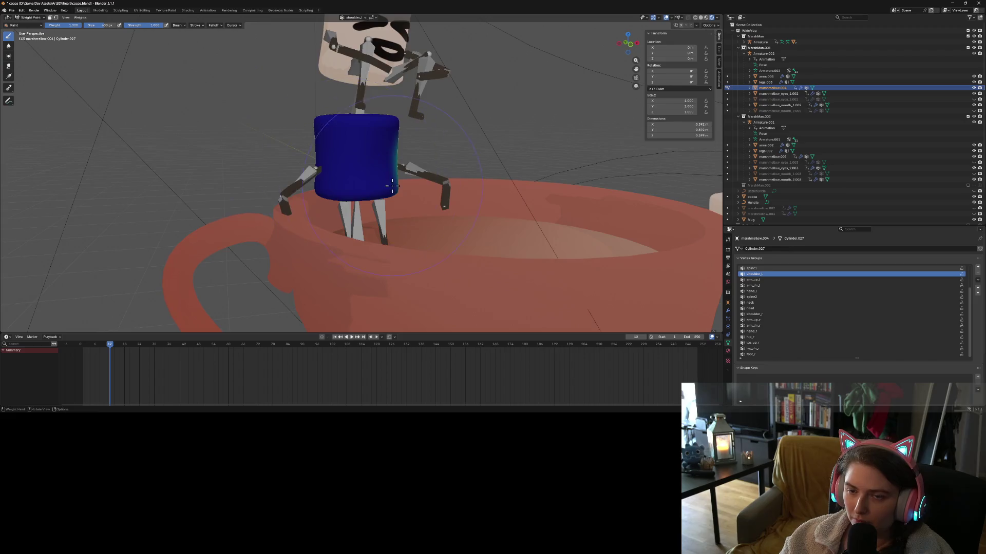
middle_click_drag(392, 185, 284, 180)
mouse_move(438, 250)
left_mouse_down("ctrl")
mouse_move(395, 247)
mouse_move(438, 219)
mouse_move(380, 96)
left_mouse_up("ctrl")
mouse_move(477, 166)
middle_mouse_down()
mouse_move(486, 179)
mouse_move(490, 171)
middle_mouse_up()
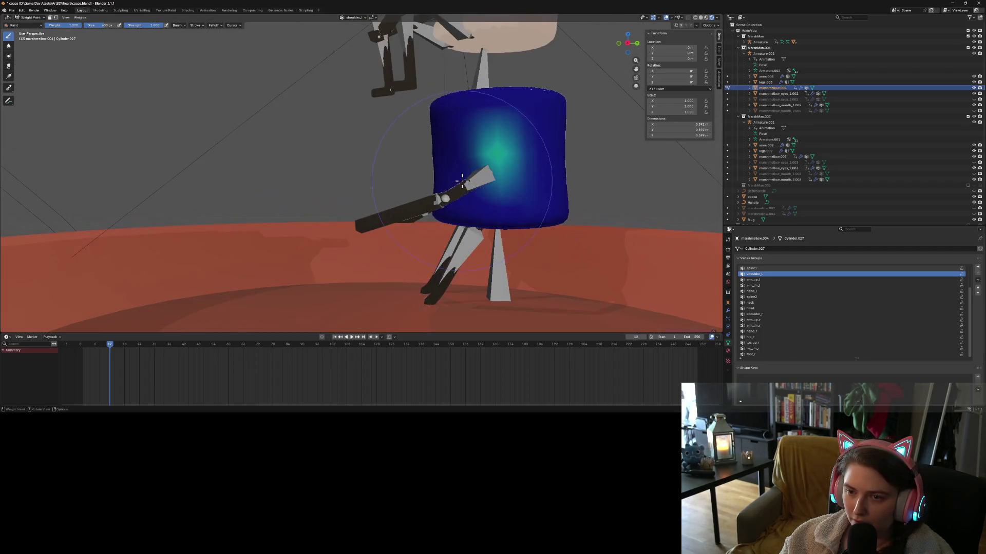
left_click(493, 169)
mouse_move(502, 202)
left_mouse_down("ctrl")
mouse_move(498, 189)
mouse_move(524, 165)
mouse_move(488, 154)
left_mouse_up("ctrl")
mouse_move(488, 154)
middle_mouse_down()
mouse_move(491, 203)
mouse_move(519, 205)
middle_mouse_up()
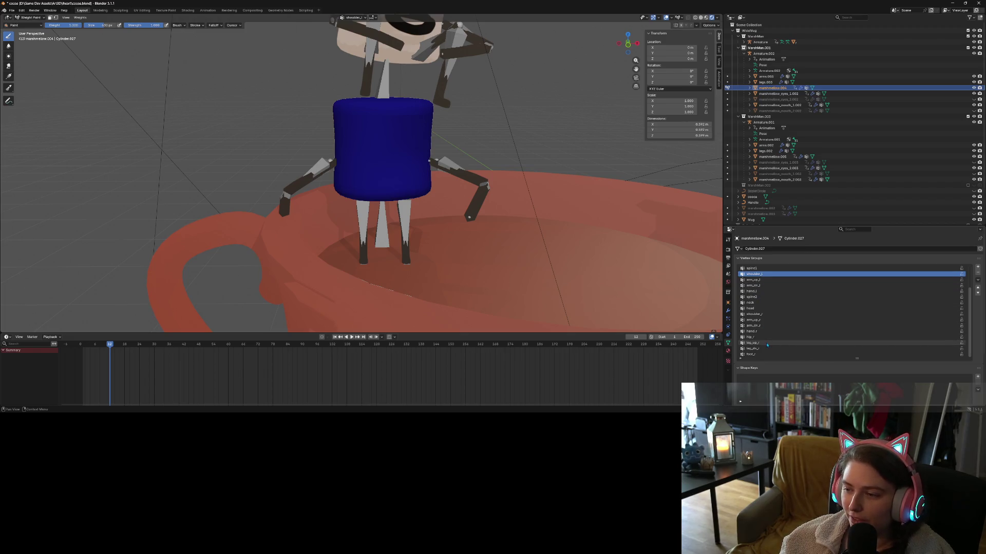
Switch to shoulder_r and frame the whole marshmallow figure in the mug.
left_click(754, 314)
mouse_move(360, 226)
middle_mouse_down()
mouse_move(288, 169)
mouse_move(260, 132)
middle_mouse_up()
middle_click_drag(413, 211, 380, 238)
scroll(408, 215, "down", 3)
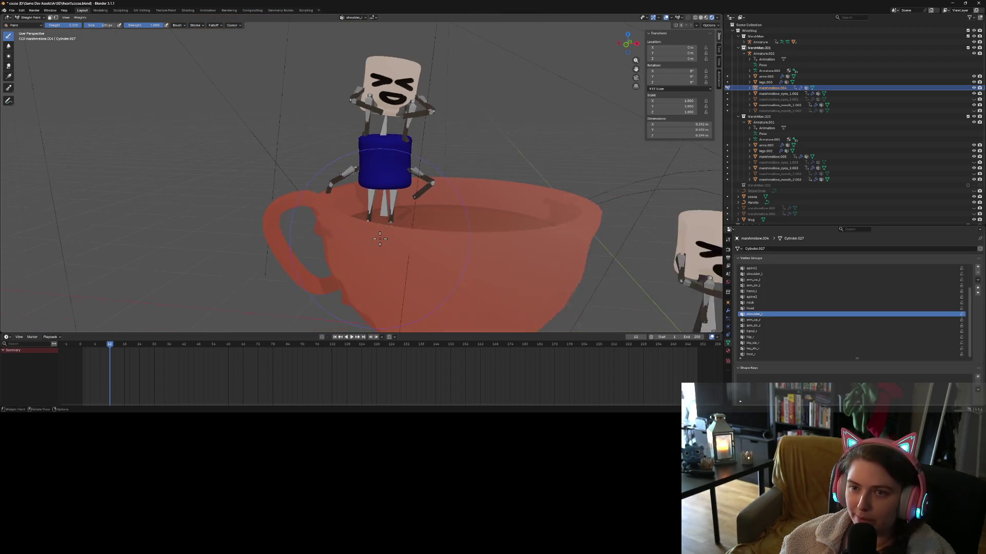
scroll(380, 239, "up", 4)
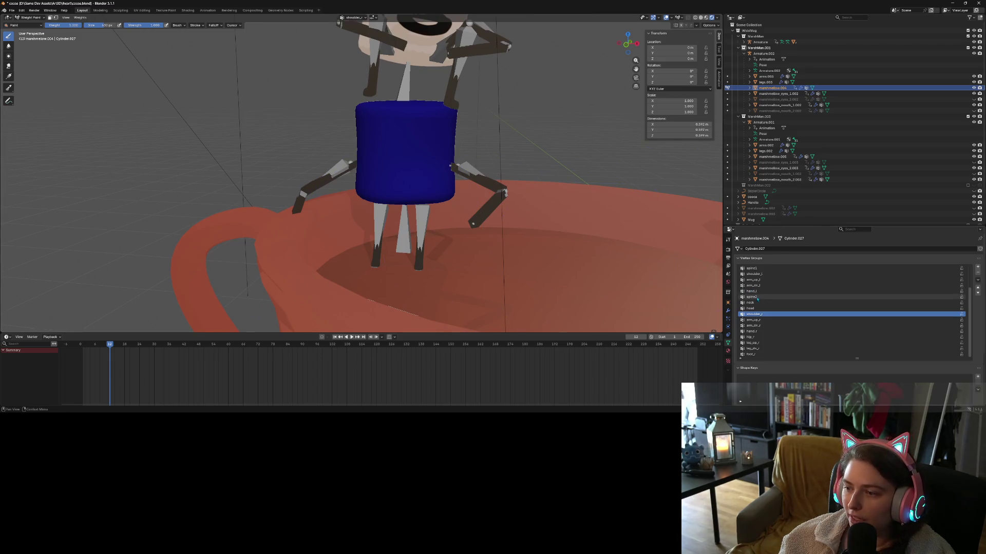
Paint the spine1 weights off the marshmallow body.
left_click(761, 274)
left_click(751, 268)
middle_click_drag(410, 221, 396, 278)
mouse_move(447, 223)
left_mouse_down()
mouse_move(318, 209)
mouse_move(457, 209)
left_mouse_up()
mouse_move(457, 209)
middle_mouse_down()
mouse_move(376, 257)
mouse_move(414, 253)
mouse_move(417, 328)
mouse_move(273, 319)
middle_mouse_up()
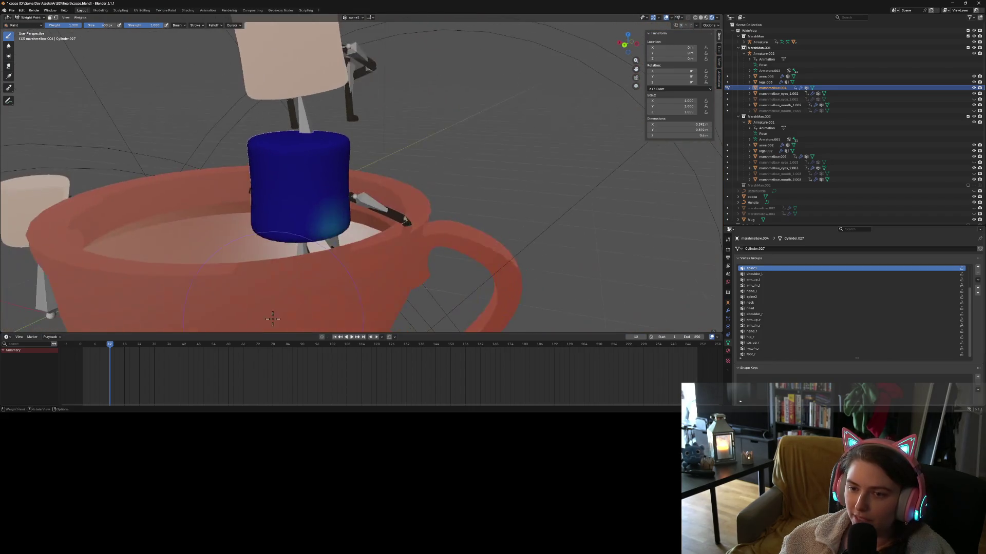
middle_click_drag(380, 235, 421, 241)
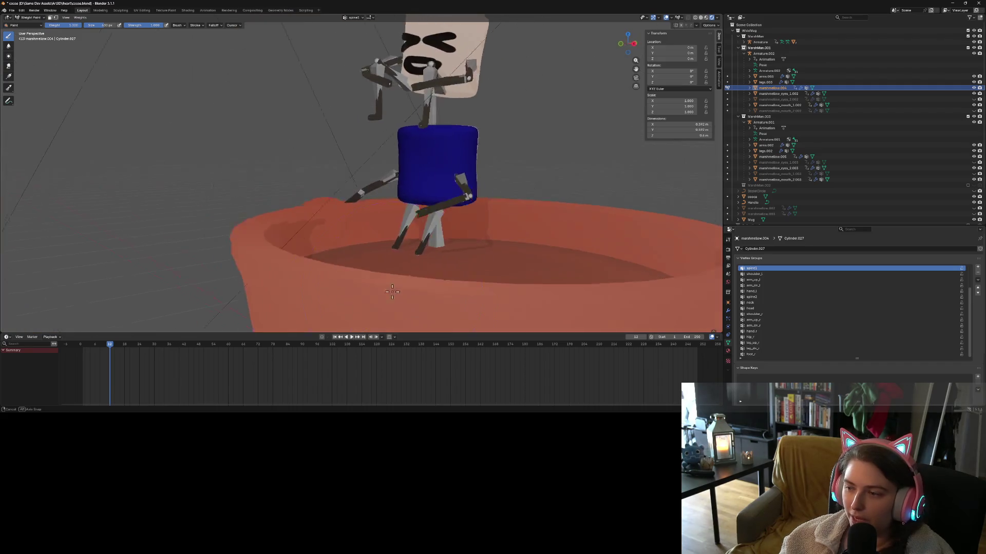
scroll(842, 328, "up", 5)
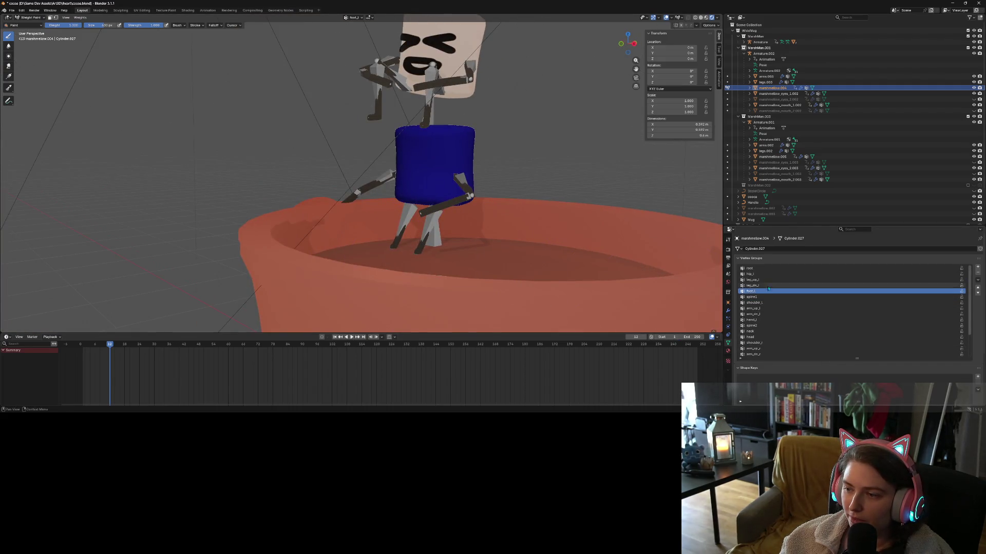
Paint out the leg_up_l and hip_l weights, undoing an accidental hip_l dab.
left_click(754, 280)
left_click_drag(422, 218, 385, 183, "ctrl")
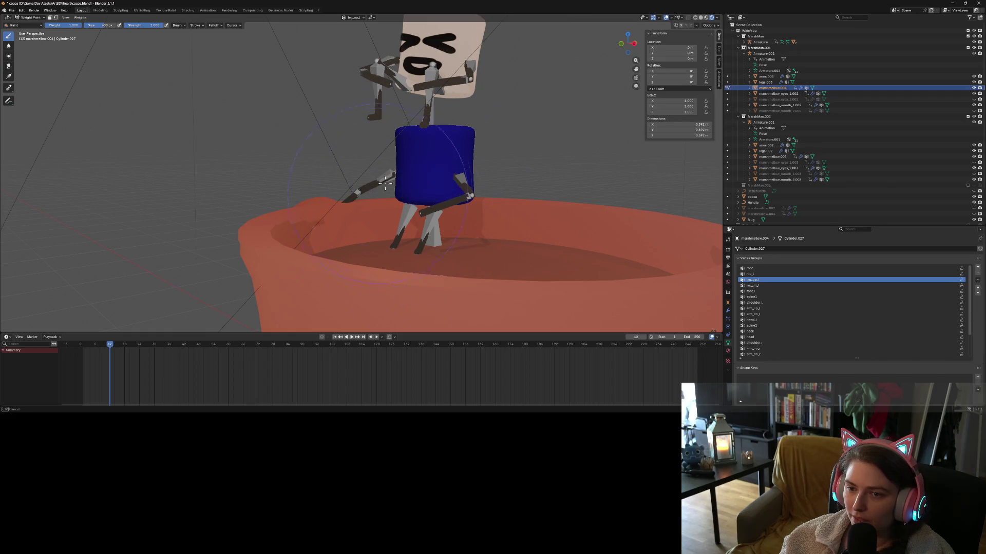
middle_click_drag(435, 219, 502, 218)
left_click(749, 273)
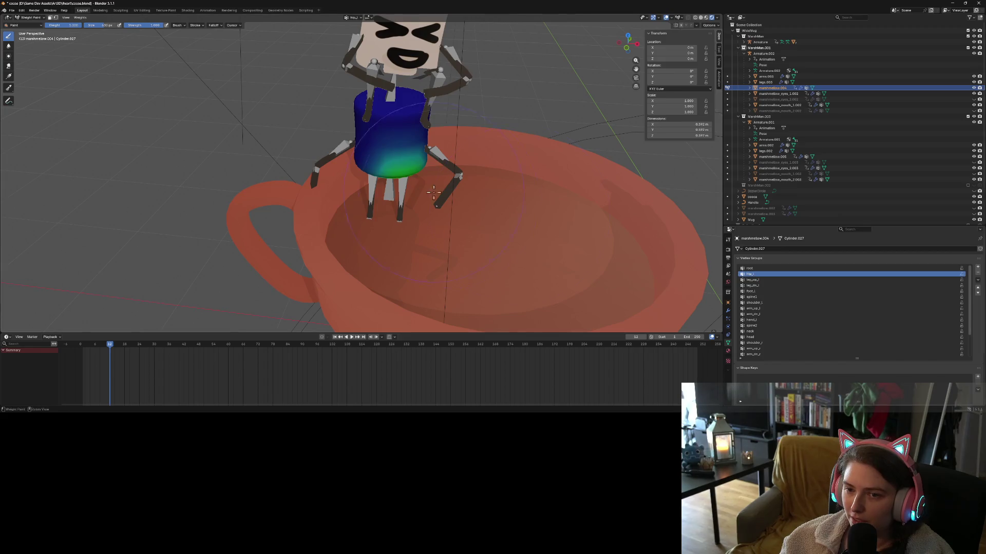
left_click_drag(410, 154, 367, 188, "ctrl")
mouse_move(526, 210)
middle_mouse_down()
mouse_move(451, 201)
mouse_move(446, 164)
middle_mouse_up()
left_click(448, 201)
key("ctrl+z")
Check the root and leg_dn_l vertex groups and bring up the mode list.
left_click(750, 268)
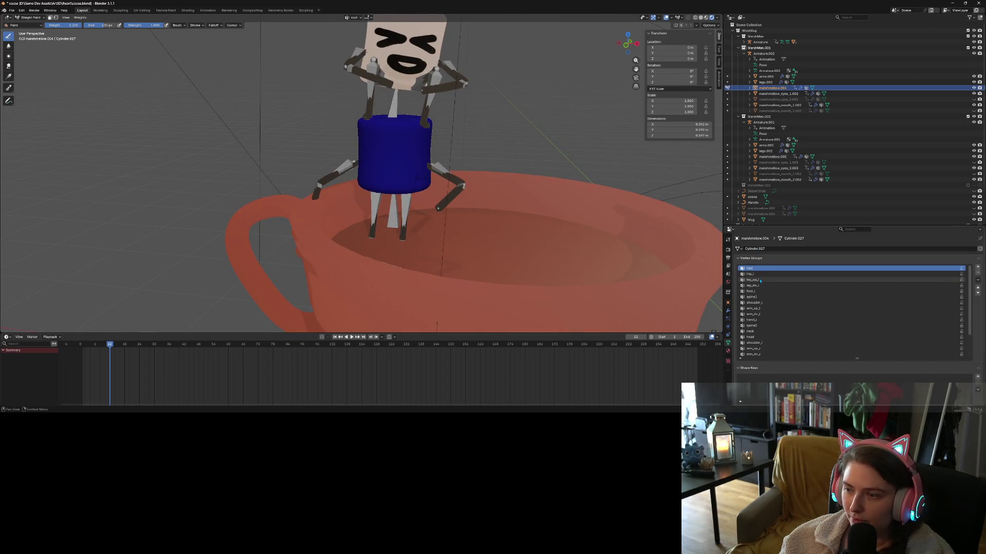
left_click(752, 285)
middle_click_drag(518, 210, 486, 202)
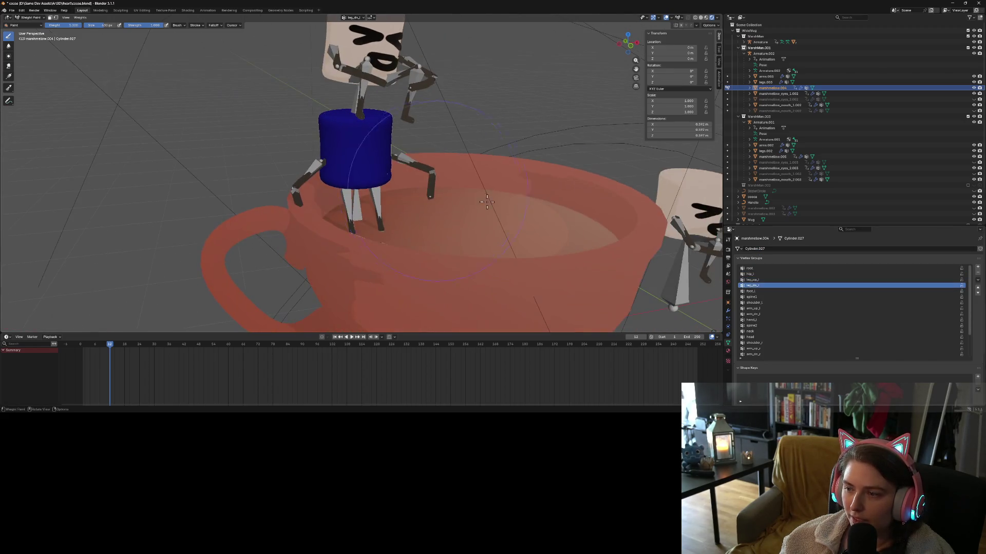
left_click(28, 17)
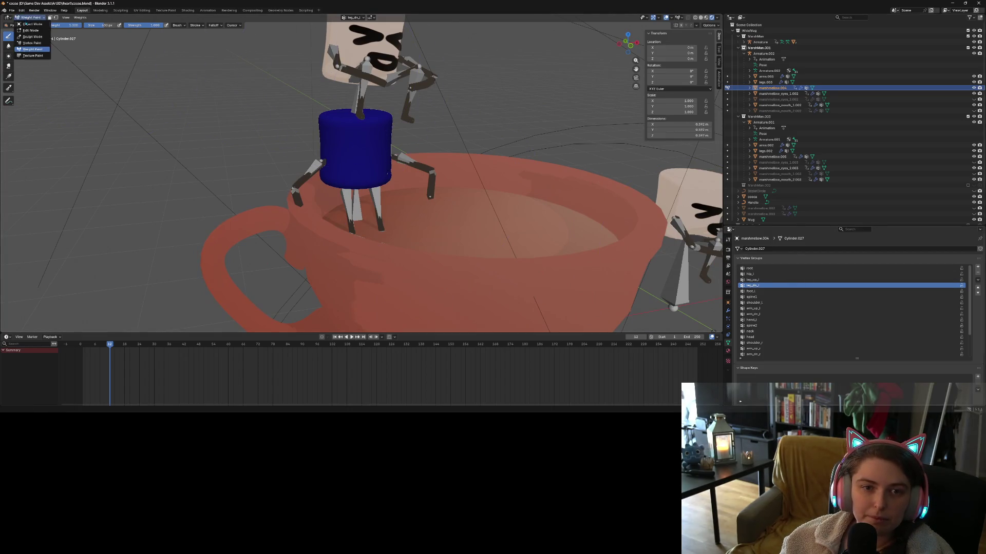
Return to Object Mode, select marshmallow_mouth_1.002 and put it into Weight Paint mode.
left_click(30, 24)
scroll(426, 226, "up", 3)
mouse_move(427, 226)
middle_mouse_down()
mouse_move(425, 202)
mouse_move(429, 231)
middle_mouse_up()
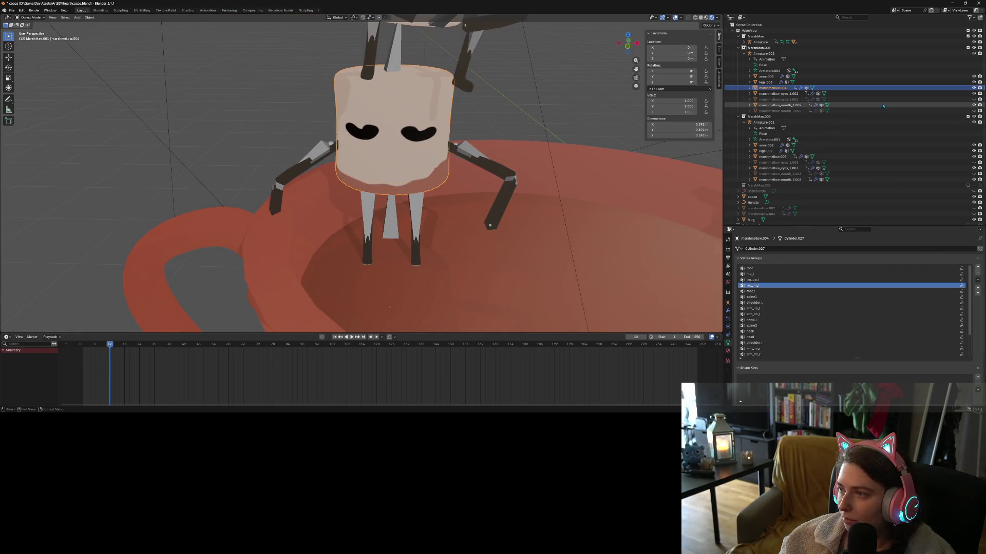
left_click(904, 104)
mouse_move(513, 169)
middle_mouse_down()
mouse_move(496, 196)
mouse_move(372, 198)
mouse_move(392, 196)
middle_mouse_up()
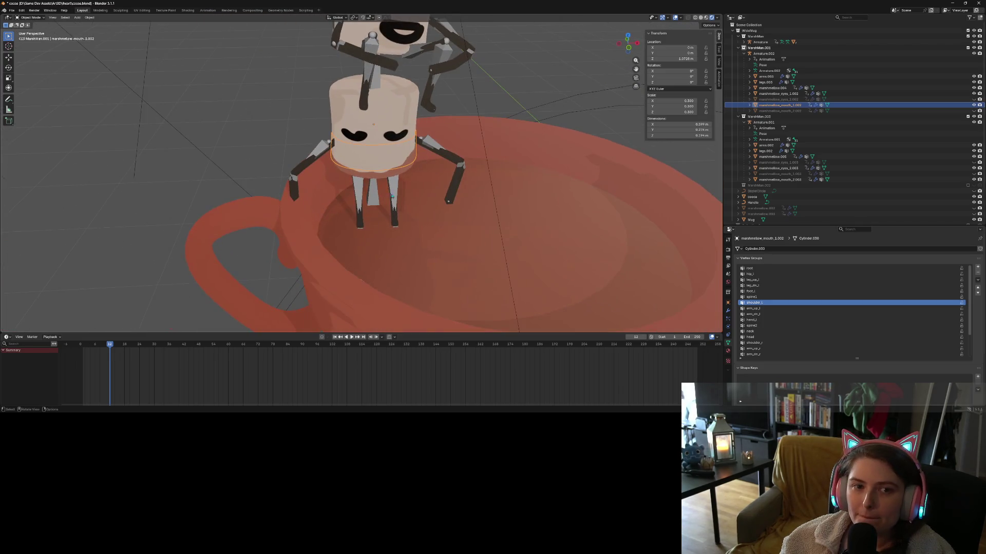
left_click(31, 17)
left_click(34, 49)
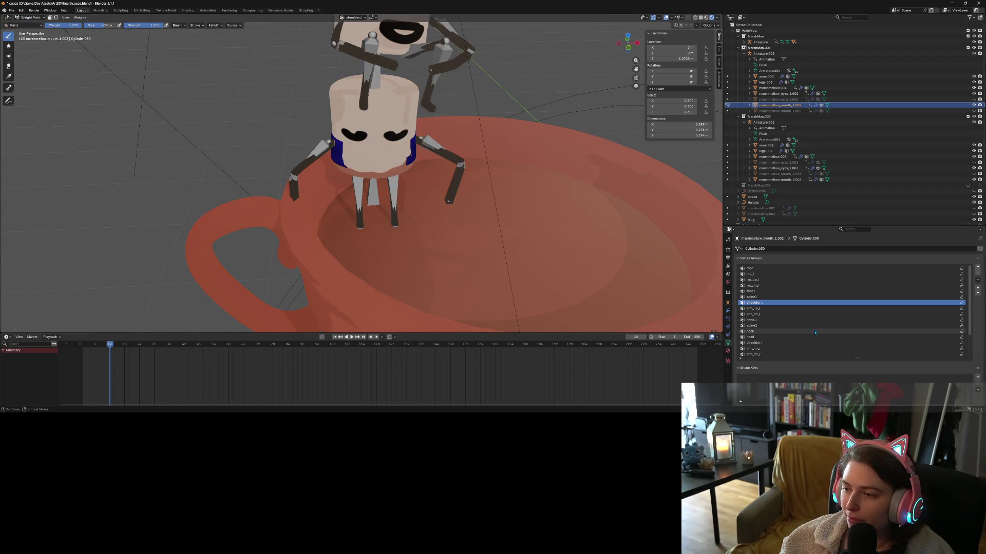
Paint the leg_up_r weight off the mouth mesh after checking spine2.
left_click(760, 326)
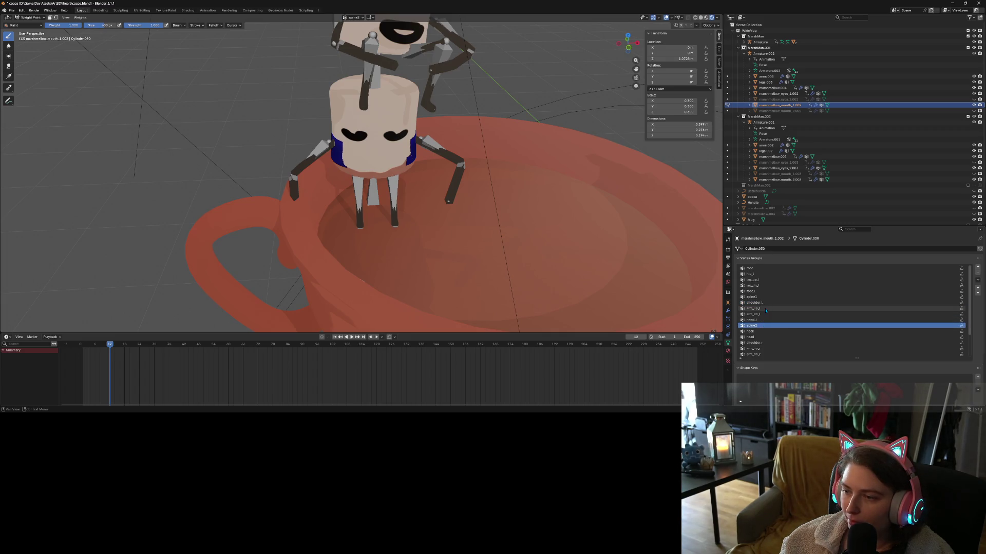
scroll(761, 354, "down", 3)
scroll(760, 355, "down", 2)
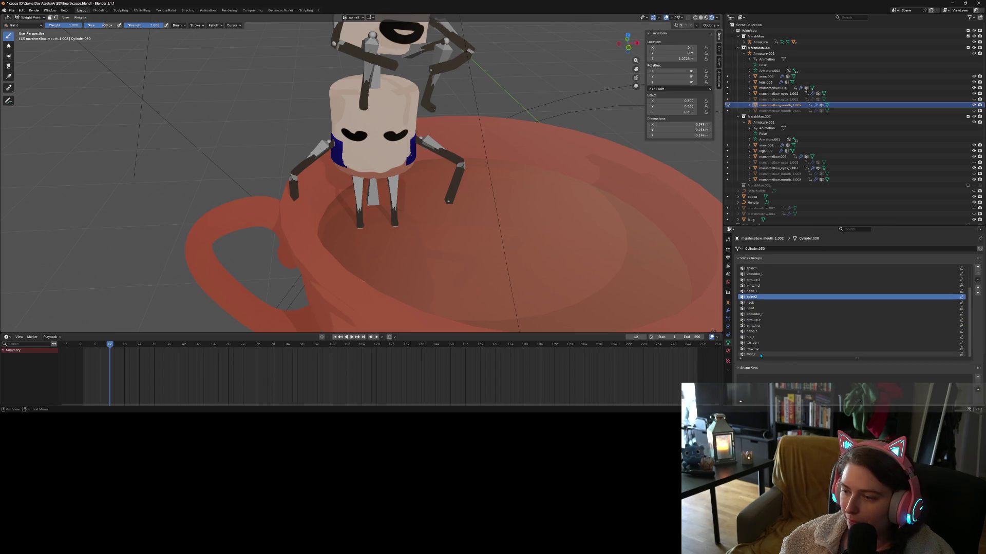
left_click(752, 343)
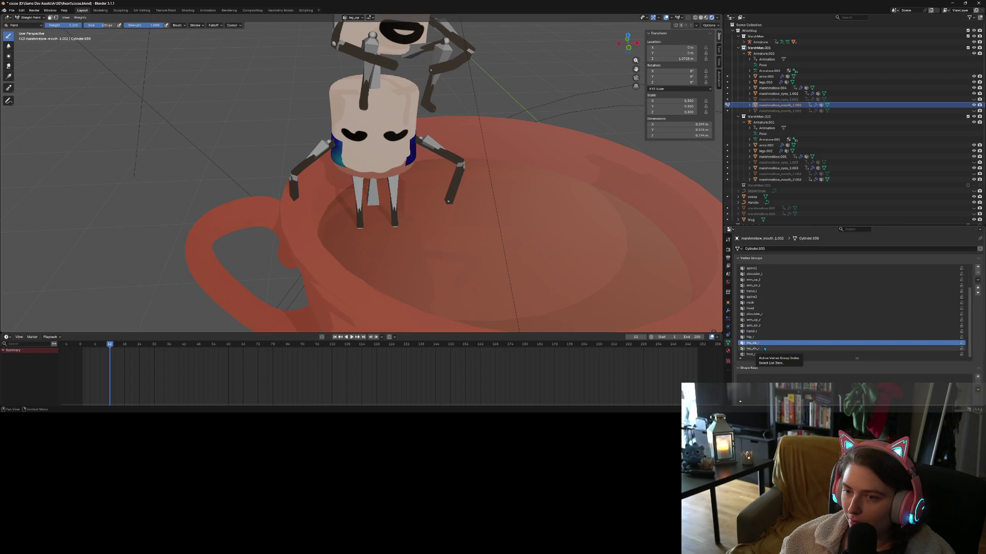
left_click_drag(372, 172, 340, 164)
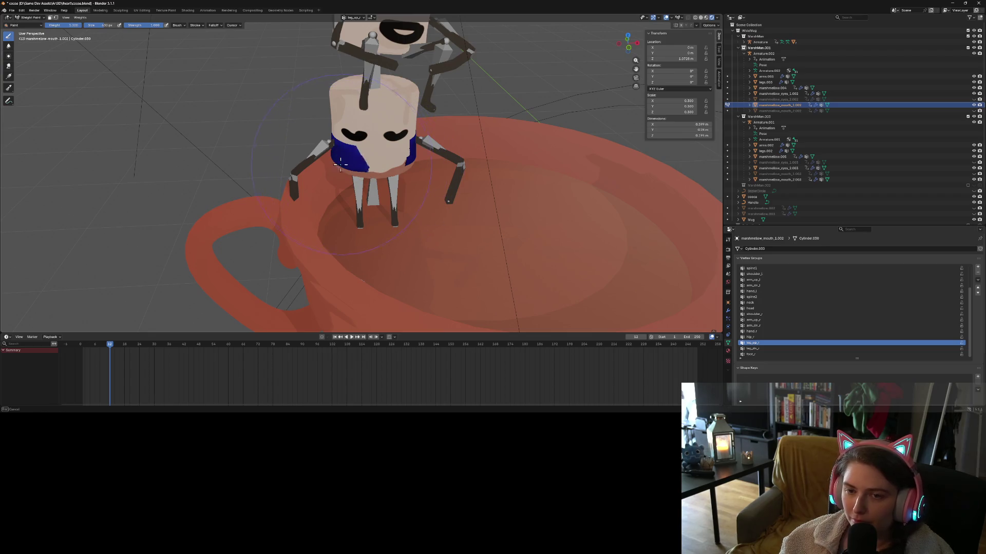
Step through leg_dn_r, foot_r, hip_r, hand_r, arm, shoulder_r, head and neck groups.
left_click(752, 349)
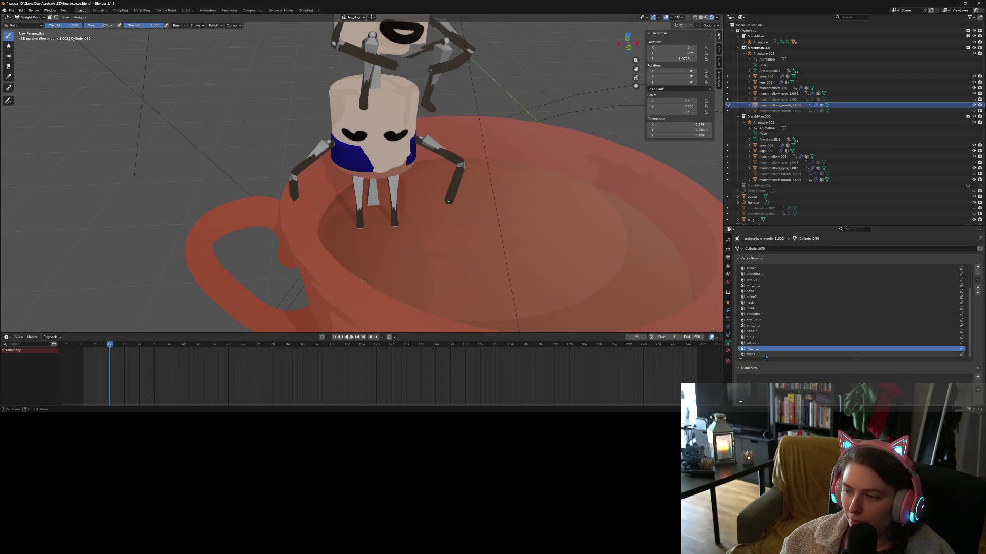
left_click(751, 355)
left_click(749, 337)
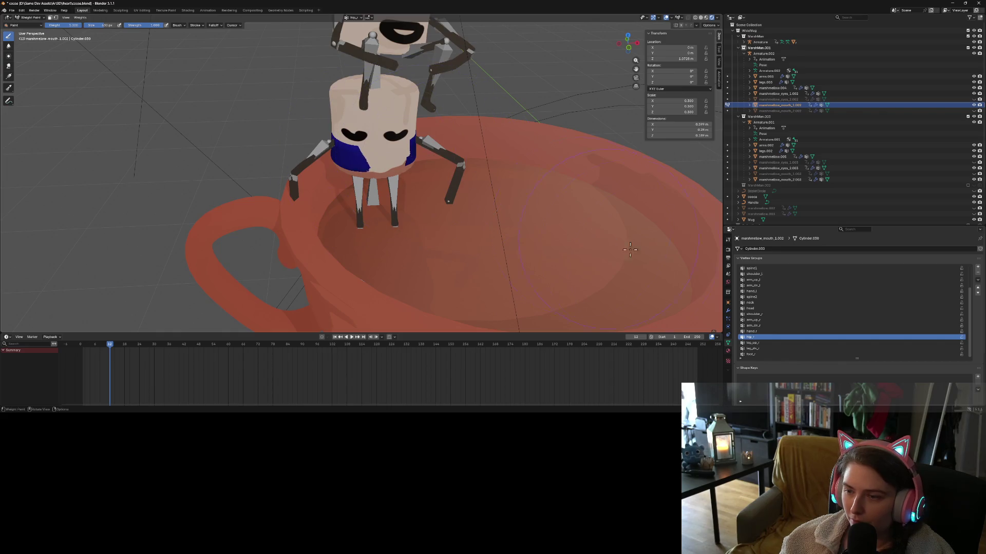
left_click(770, 331)
left_click(772, 326)
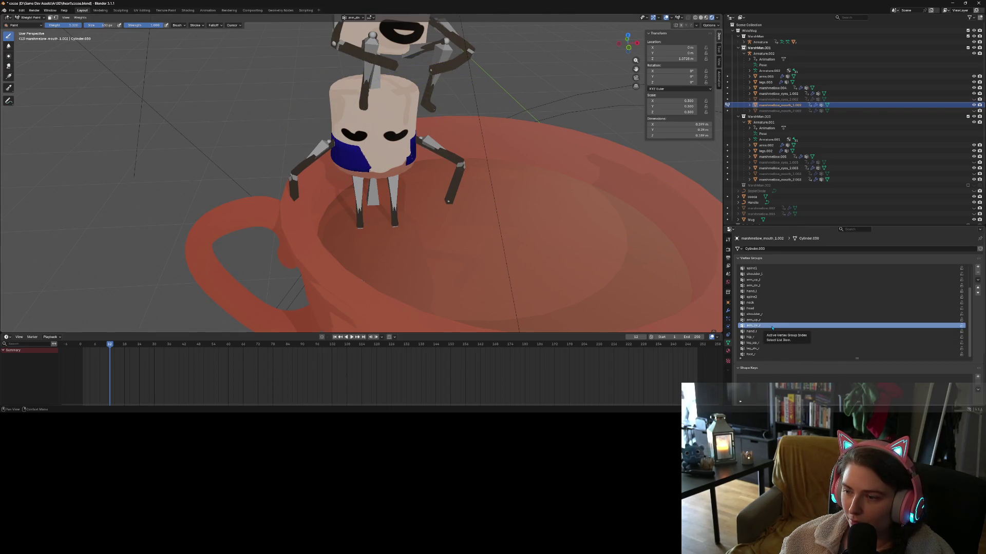
left_click(767, 321)
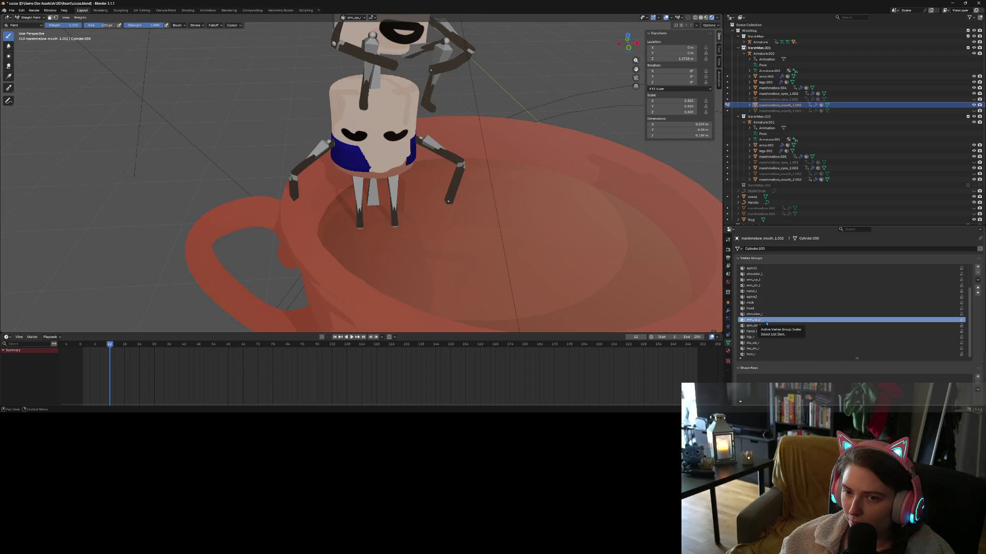
mouse_move(370, 226)
middle_mouse_down()
mouse_move(347, 227)
mouse_move(372, 154)
middle_mouse_up()
left_click(372, 153, "ctrl")
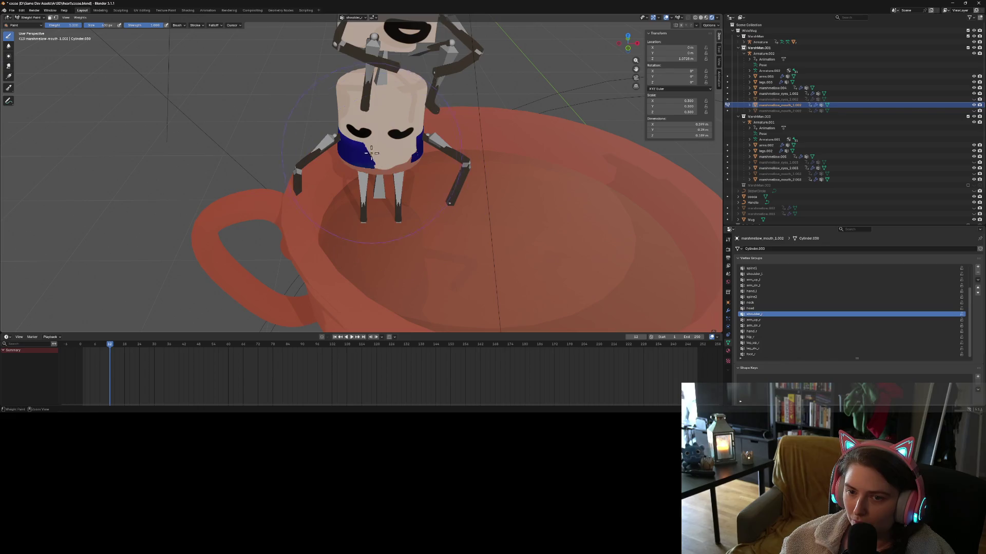
left_click(783, 308)
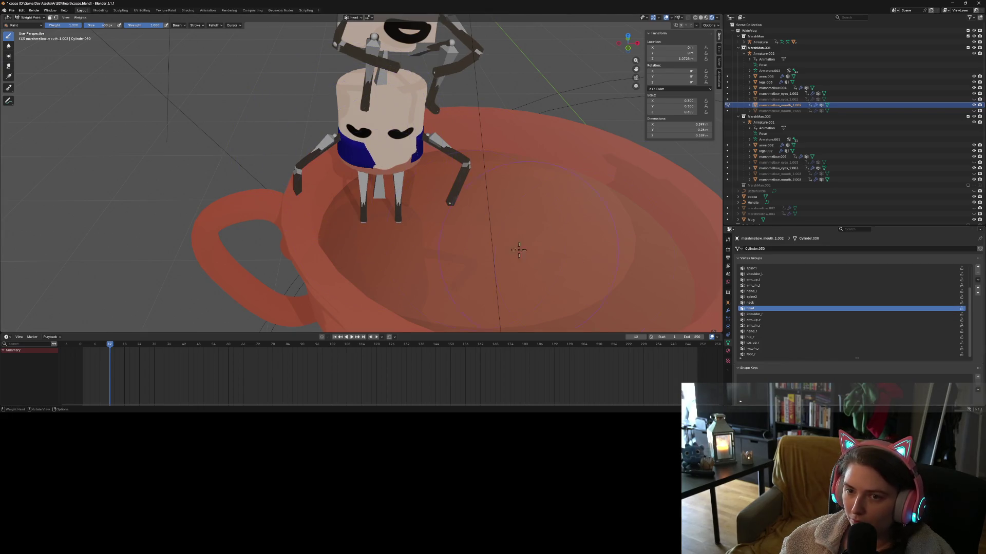
left_click(785, 302)
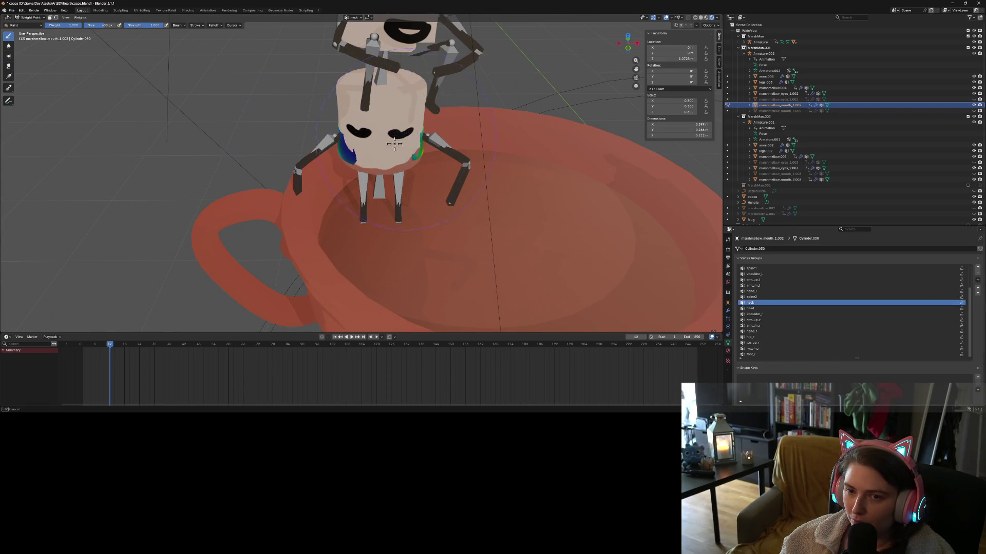
mouse_move(330, 146)
middle_mouse_down()
mouse_move(293, 182)
mouse_move(359, 185)
mouse_move(412, 172)
mouse_move(426, 211)
middle_mouse_up()
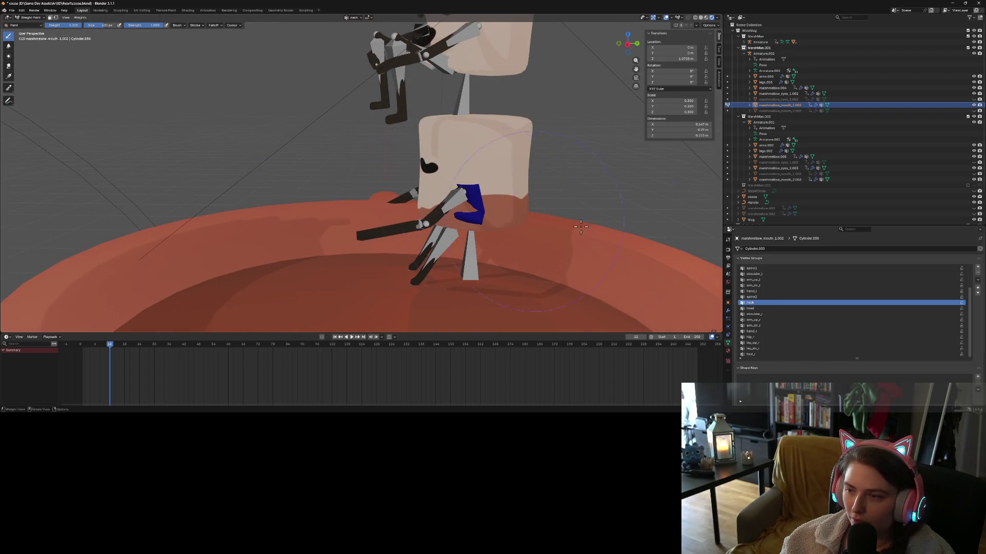
Step through the spine2, arm_dn_l, arm_up_l, shoulder_l and spine1 groups.
left_click(751, 297)
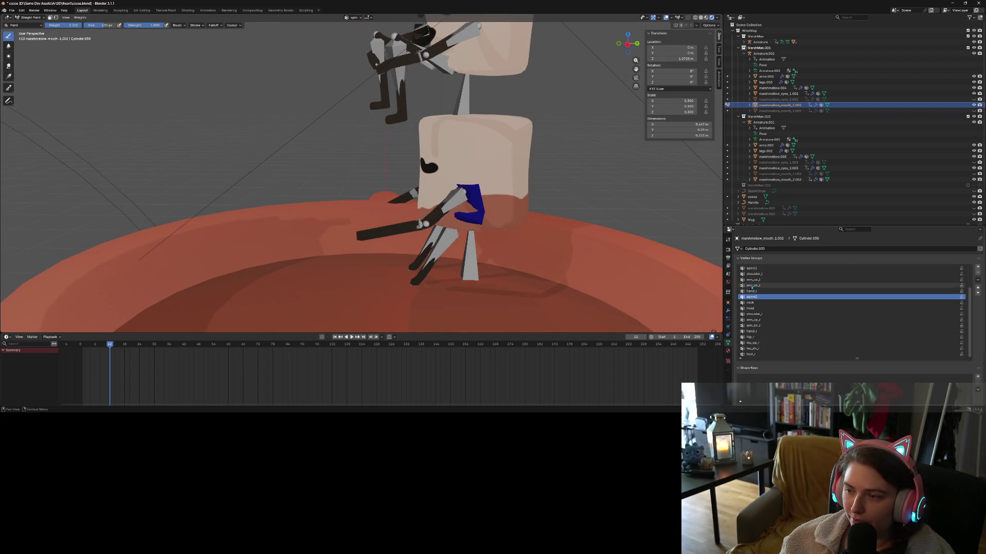
left_click(757, 286)
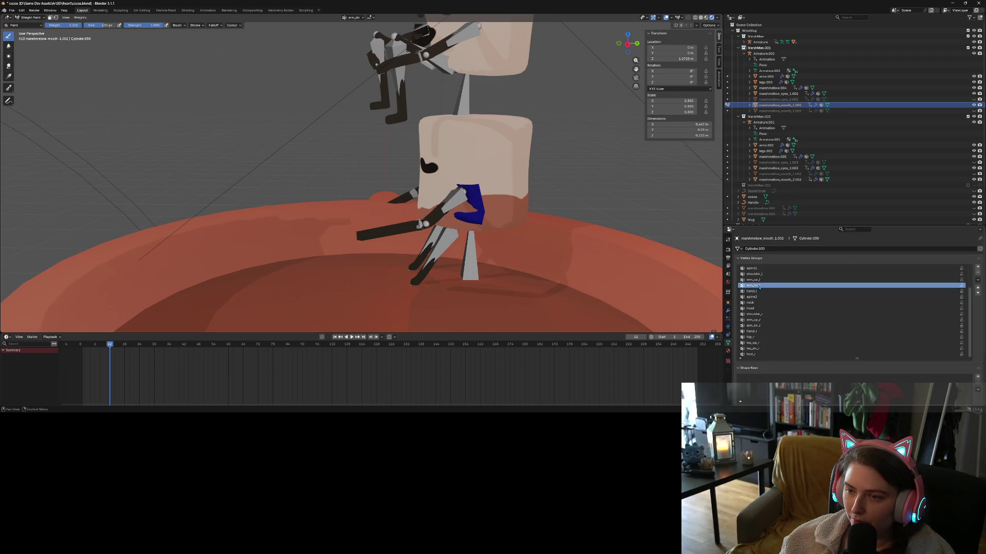
left_click(755, 280)
left_click(759, 273)
left_click(763, 269)
middle_click_drag(478, 272, 405, 216)
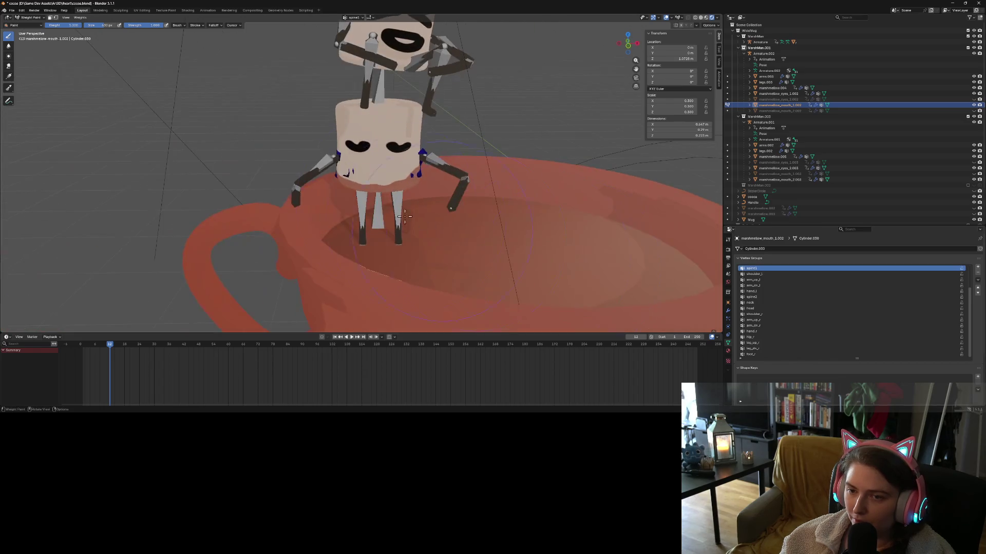
left_click(754, 274)
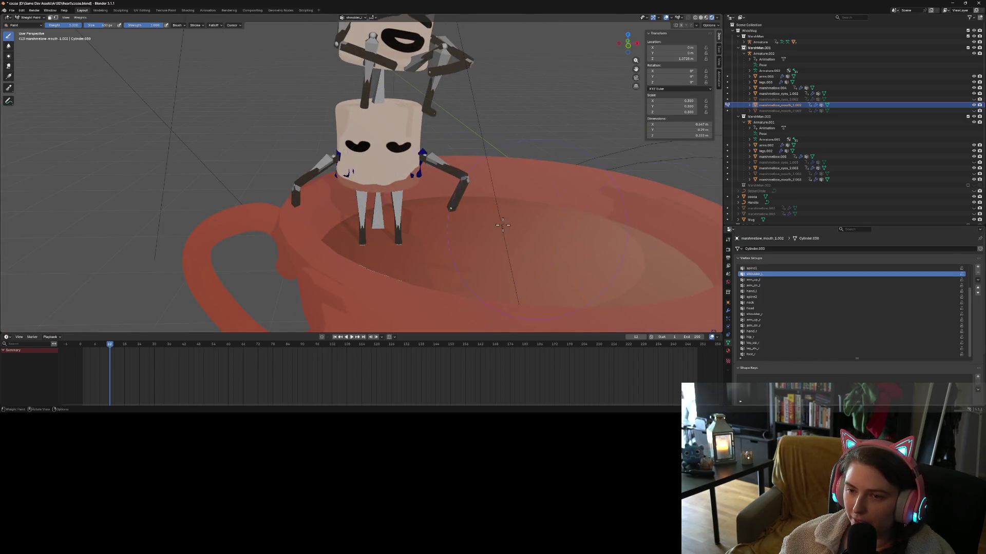
Make arm_up_l the active vertex group and bring up the mode list.
double_click(765, 280)
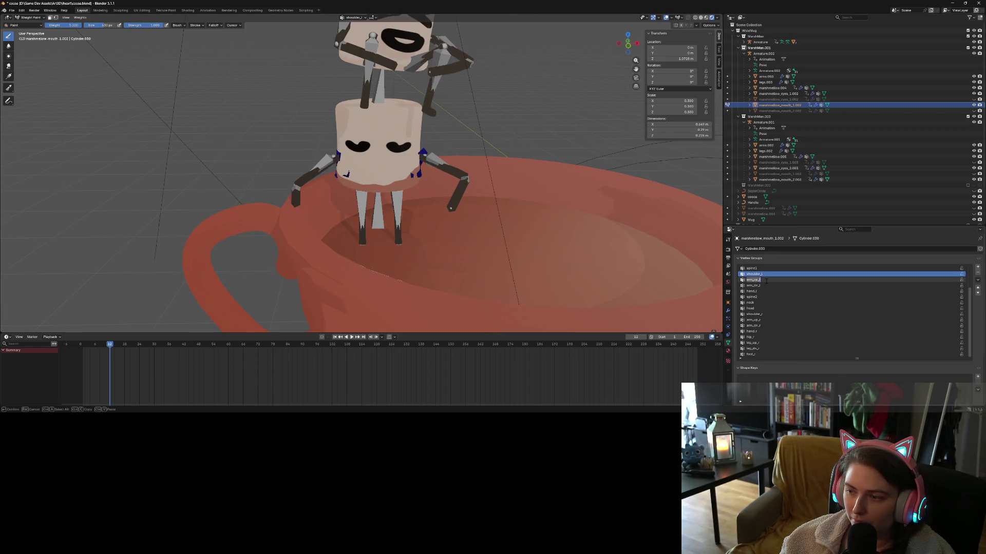
key("Return")
left_click(767, 280)
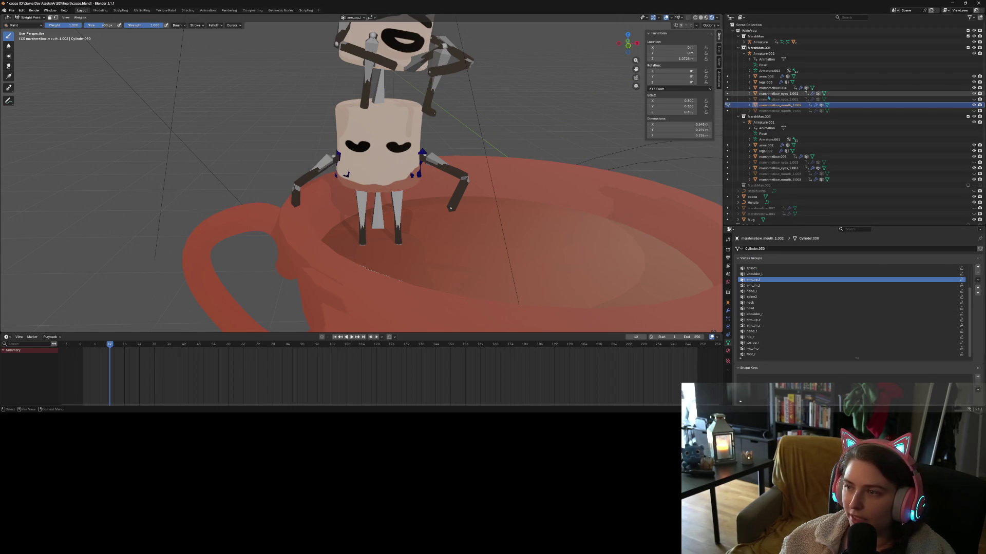
right_click(772, 111)
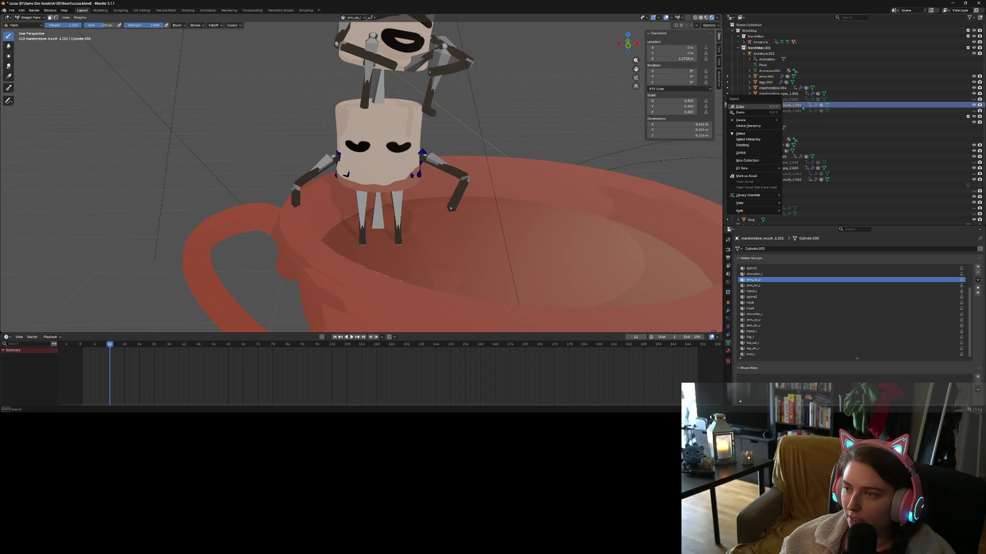
key("Escape")
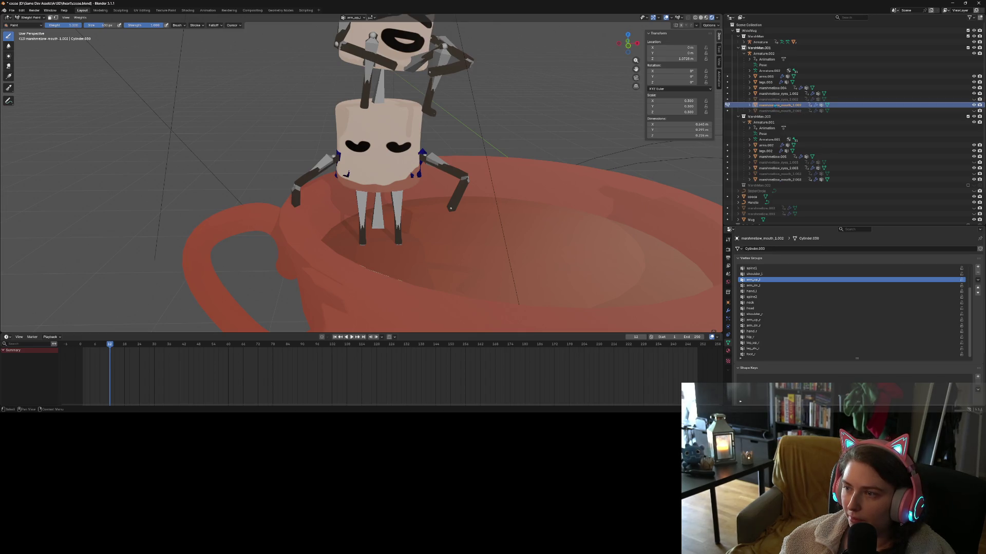
left_click(31, 17)
In Object Mode, parent the mouth to Armature.002 with empty groups.
left_click(32, 24)
right_click(349, 177)
mouse_move(366, 179)
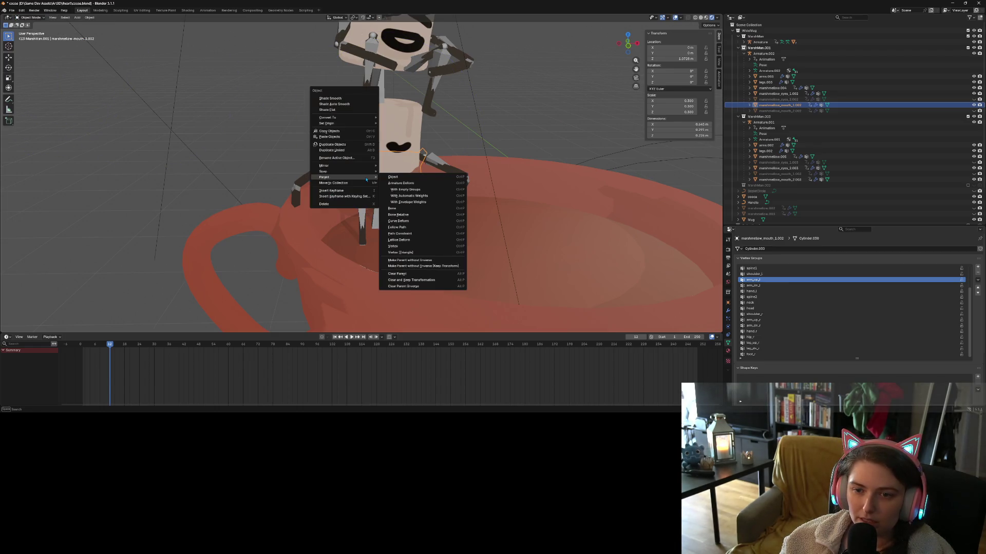
left_click(419, 190)
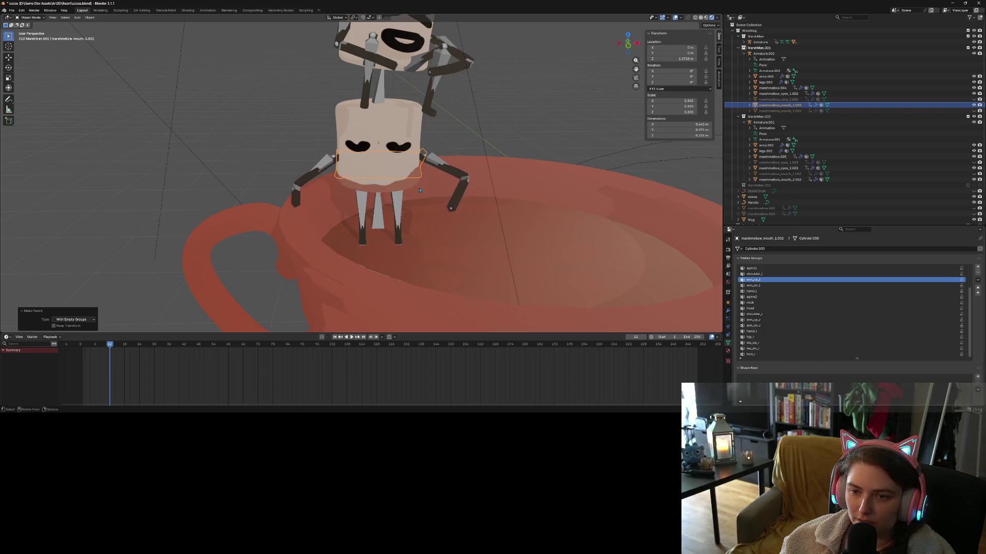
left_click(763, 54, "ctrl")
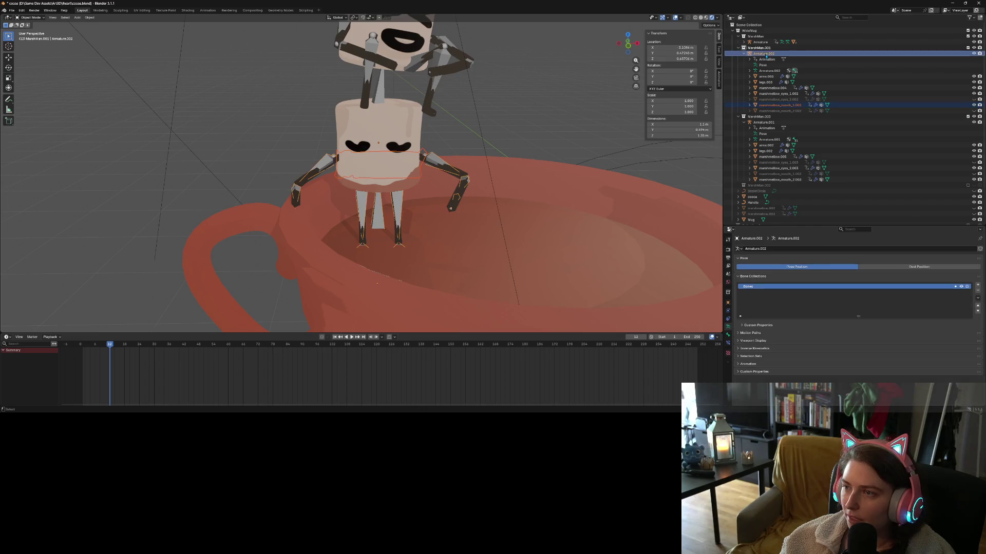
right_click(389, 149)
mouse_move(389, 149)
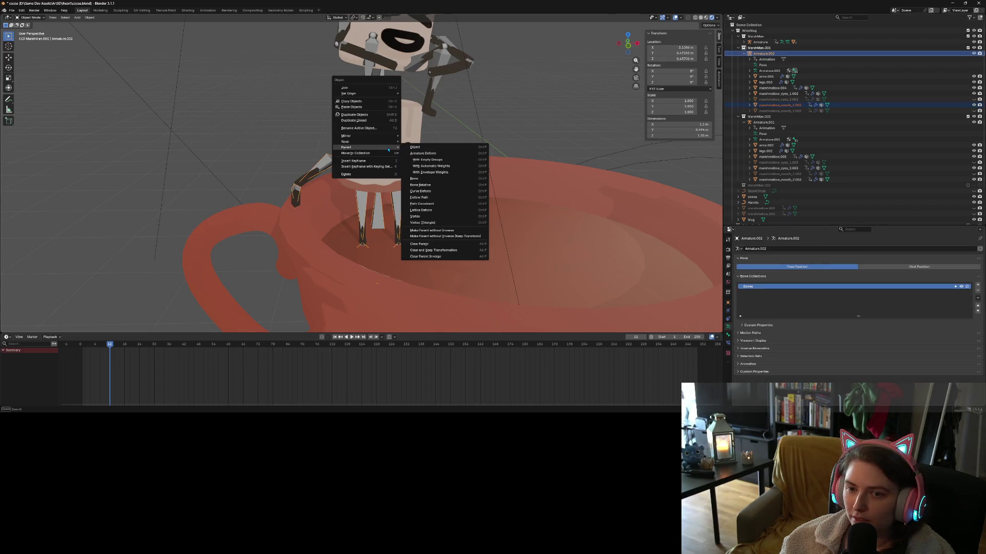
left_click(448, 162)
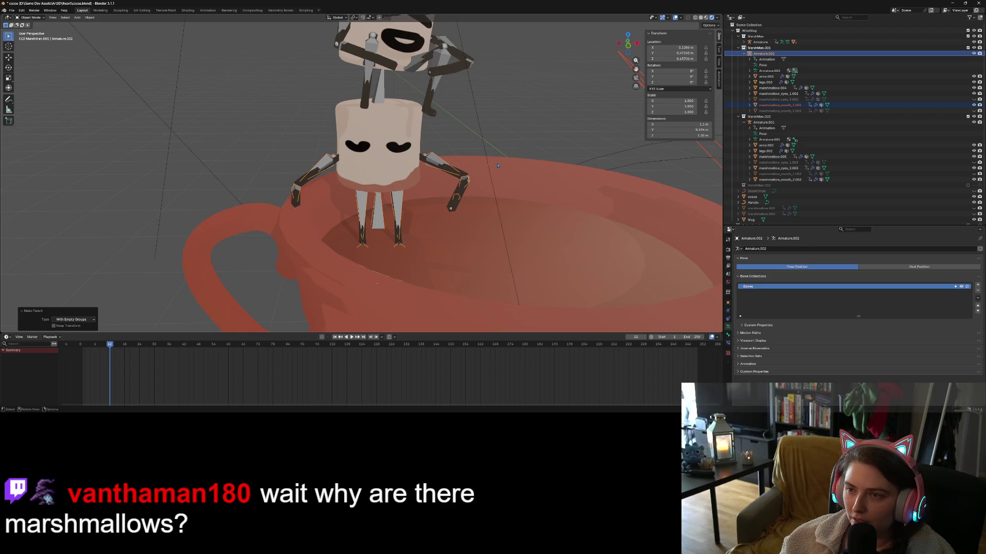
scroll(498, 166, "down", 5)
middle_click_drag(497, 166, 516, 204)
scroll(429, 196, "up", 6)
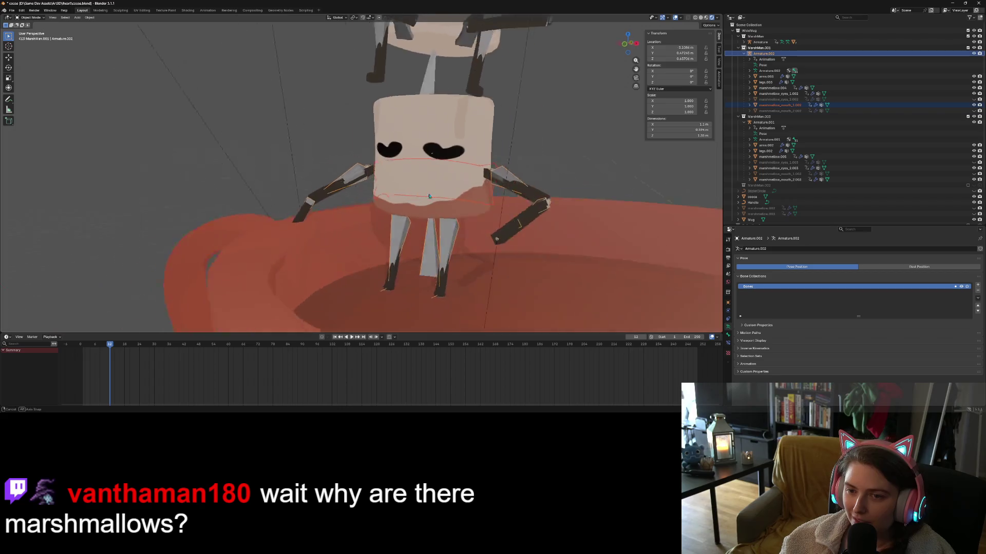
middle_click_drag(429, 196, 457, 207)
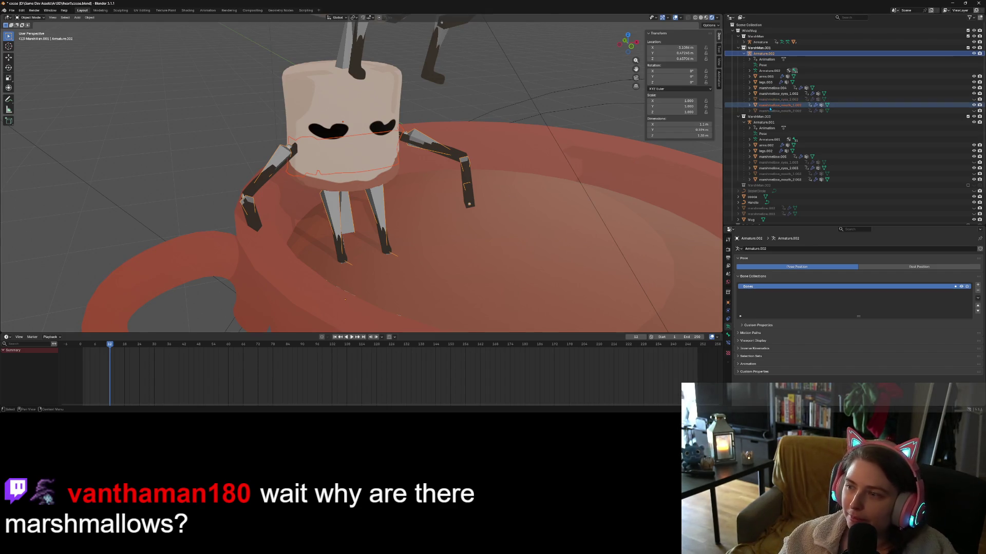
Select marshmallow_mouth_2.002 and marshmallow.004, clear their parent keeping transforms, then undo.
left_click(773, 110)
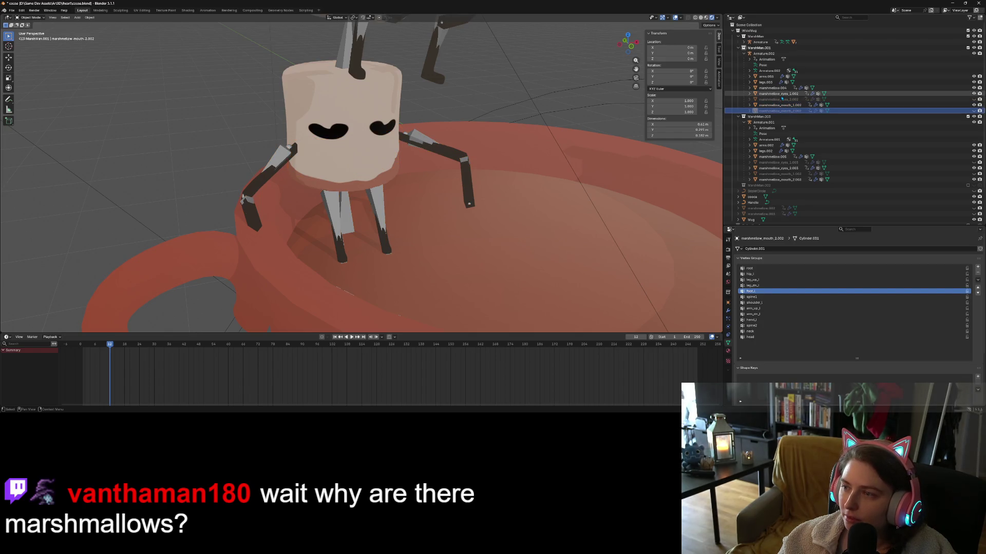
left_click(773, 88, "ctrl")
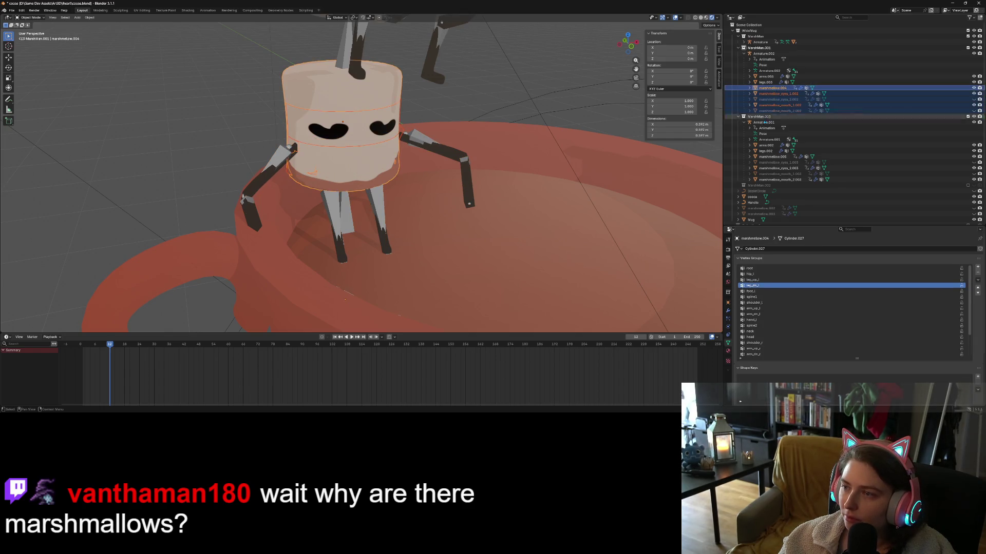
right_click(398, 140)
mouse_move(399, 140)
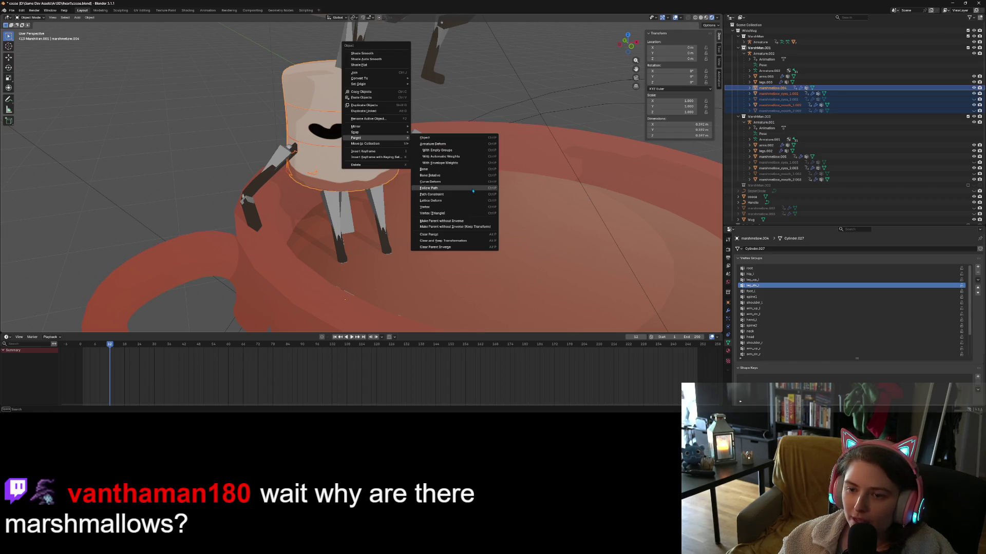
left_click(473, 243)
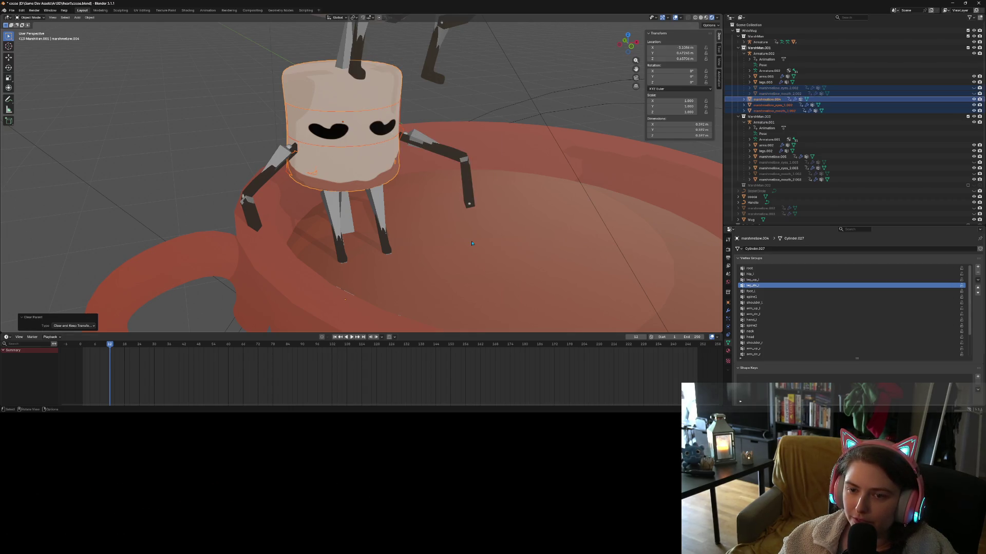
key("ctrl+z")
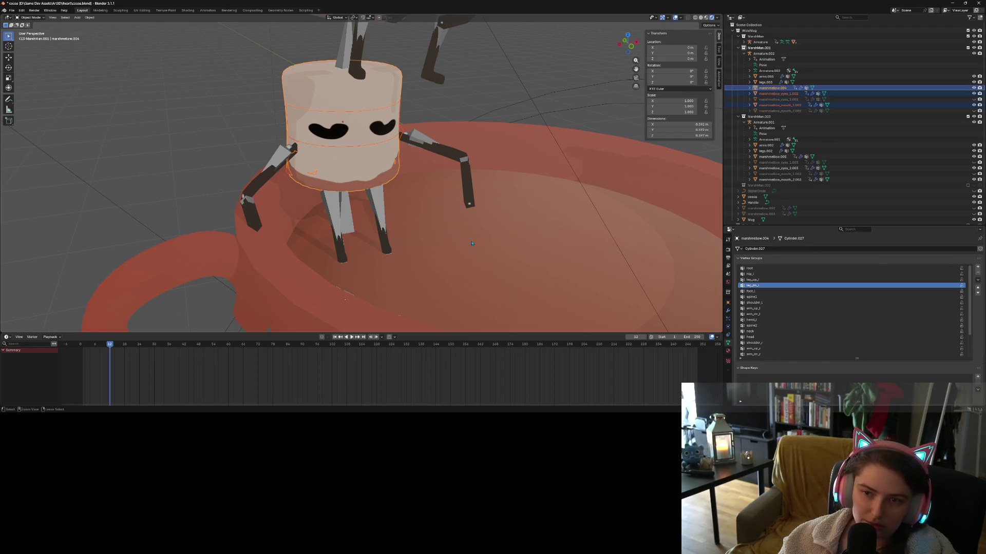
Clear the selected parts' parent, look where the marshmallow moved, then undo.
right_click(392, 202)
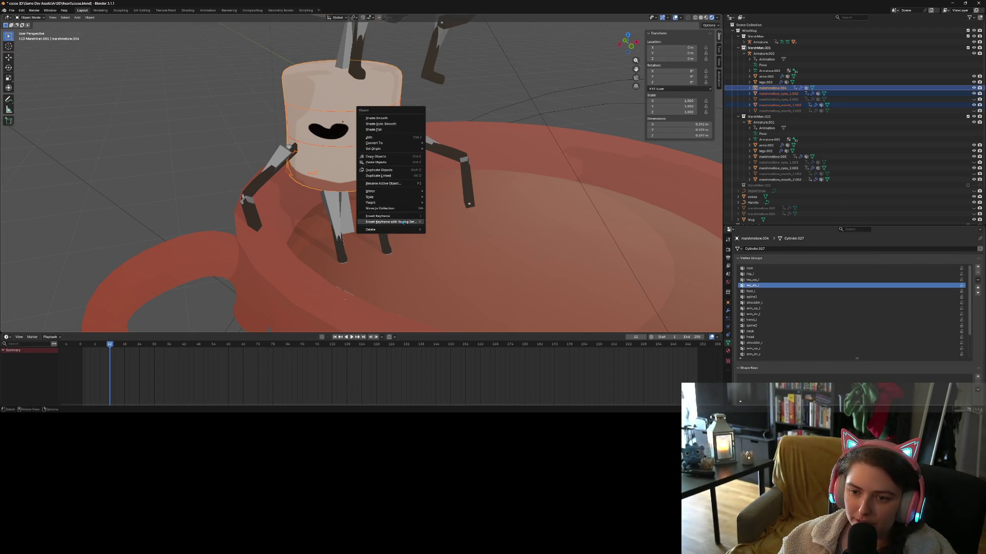
mouse_move(392, 204)
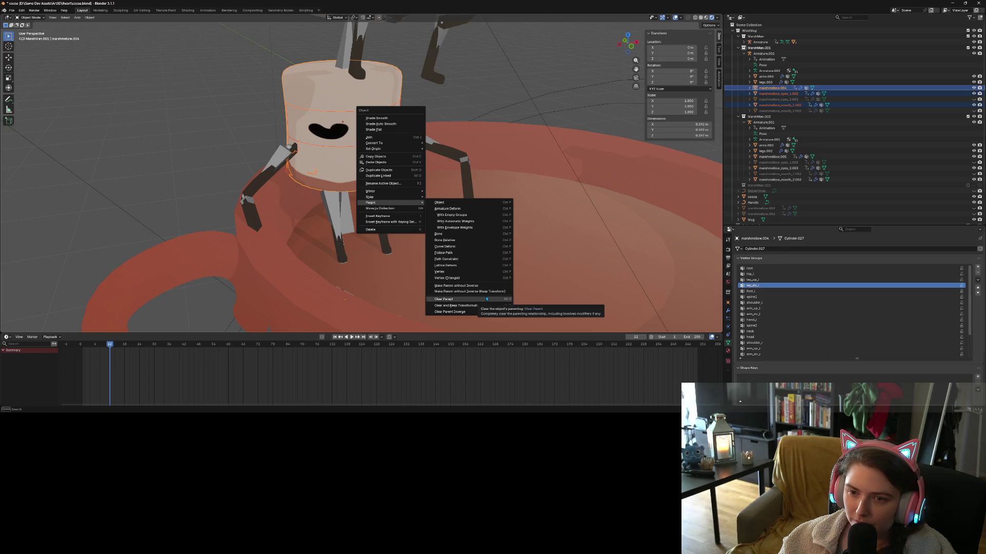
left_click(450, 299)
scroll(436, 262, "down", 3)
scroll(435, 262, "down", 5)
middle_click_drag(436, 263, 513, 281)
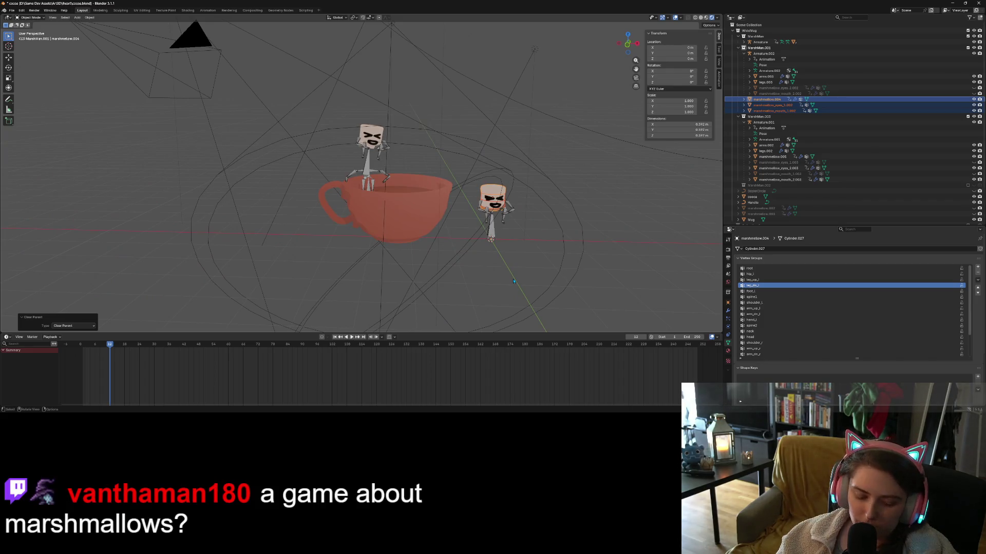
key("ctrl+z")
Unhide the in-mug marshmallow's squinting eyes_2 and grinning mouth_2 objects.
scroll(352, 232, "up", 8)
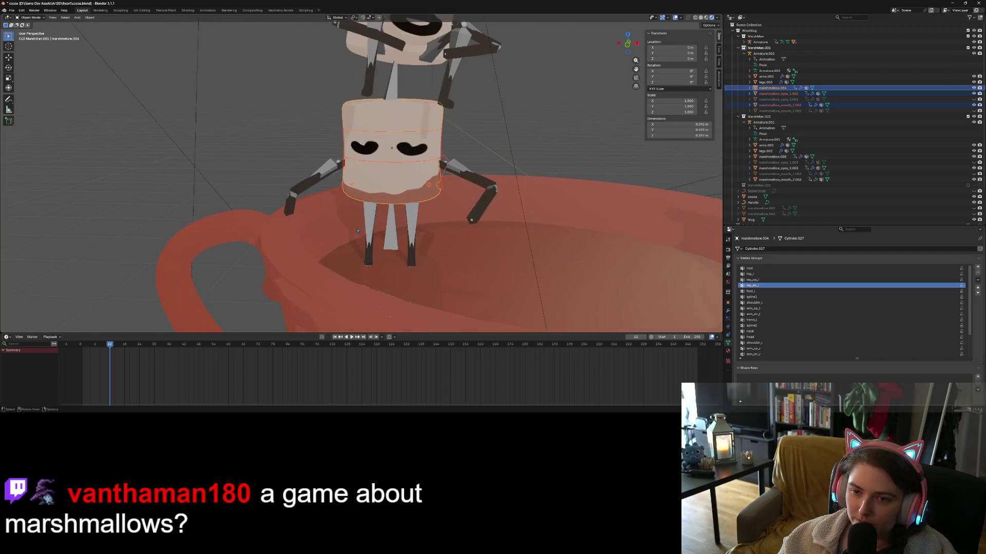
right_click(392, 138)
mouse_move(396, 140)
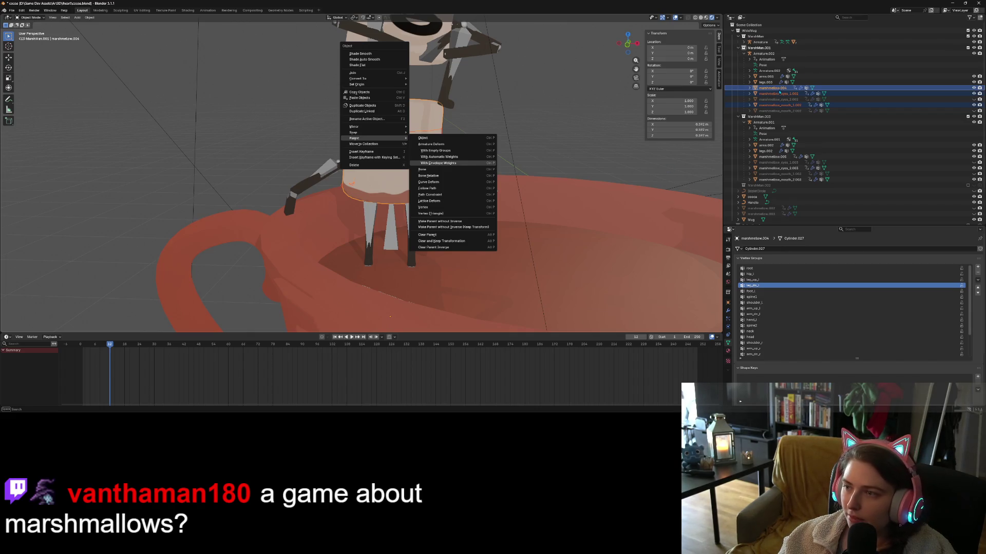
left_click(974, 99)
left_click(974, 110)
Parent the body, eyes_2 and mouth_2 to Armature.002 with empty groups.
left_click(778, 110)
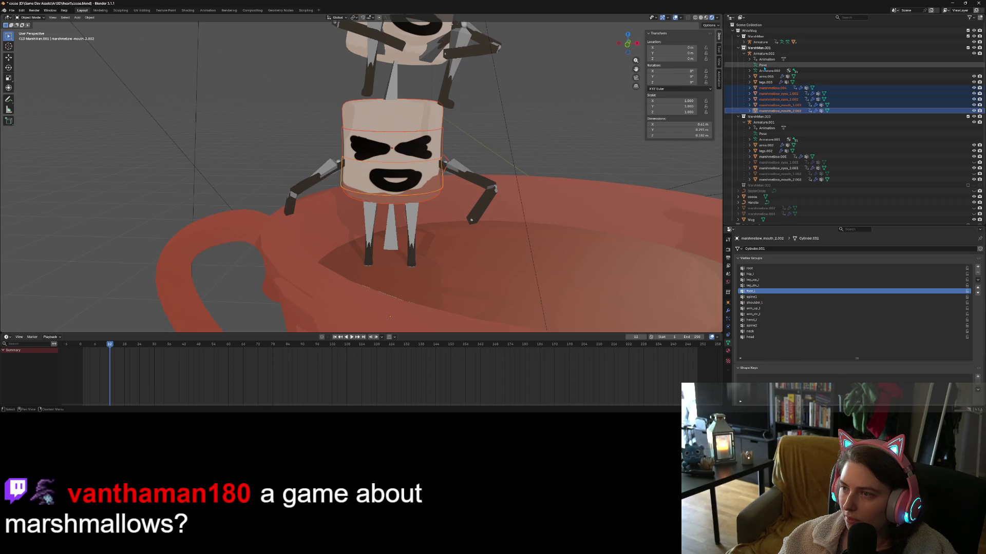
left_click(764, 53, "ctrl")
right_click(318, 162)
mouse_move(319, 163)
left_click(398, 175)
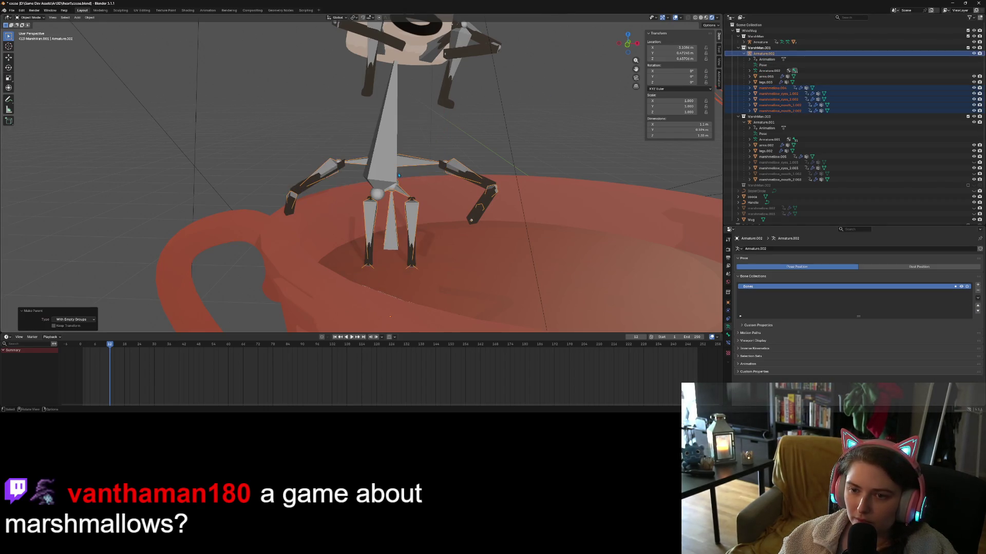
Orbit around both marshmallows and the cup, then undo to restore the straight T-pose arms.
scroll(398, 175, "down", 8)
middle_click_drag(399, 175, 411, 188)
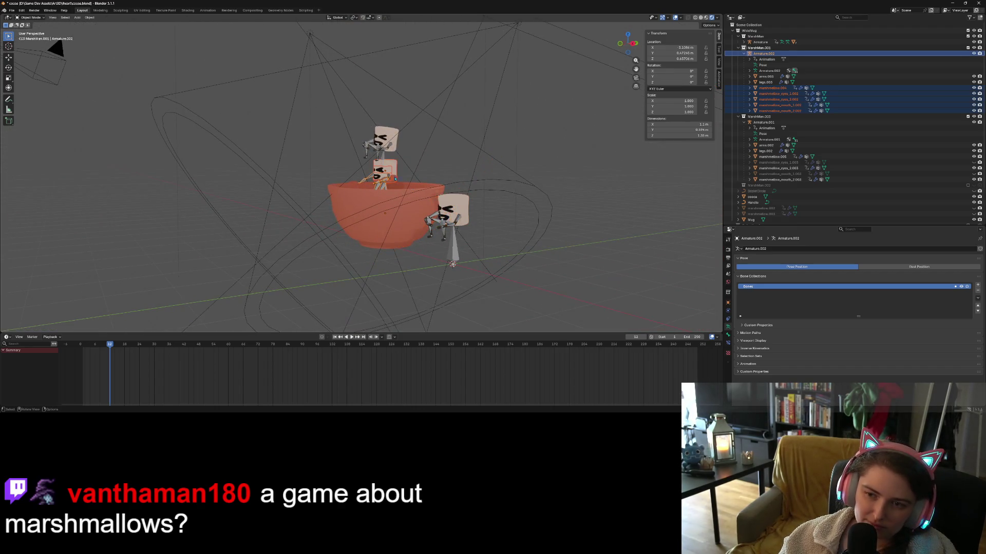
scroll(411, 188, "up", 10)
key("ctrl+z")
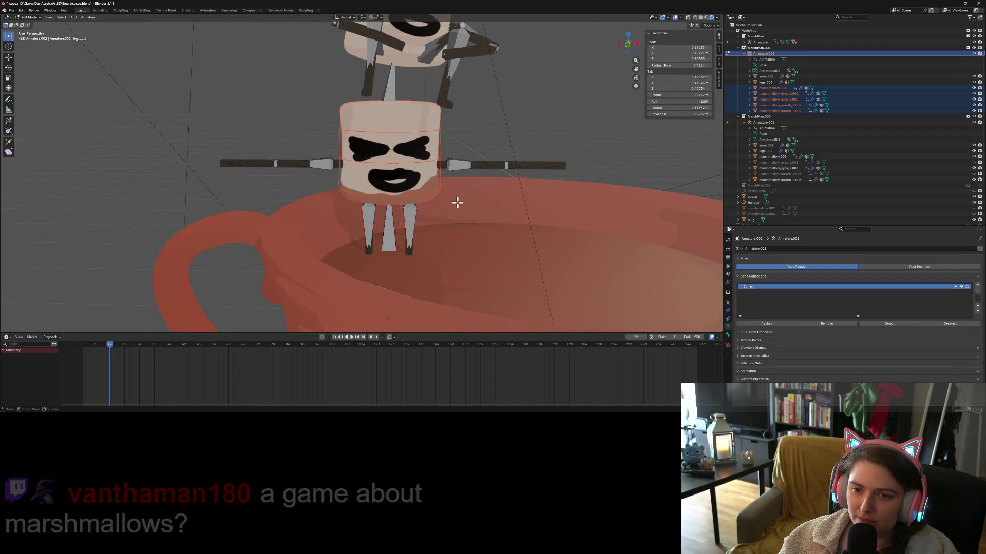
Reset the arms, hide the grinning mouth_2 and squinting eyes_2, and select the small-smile mouth_1.
key("Tab")
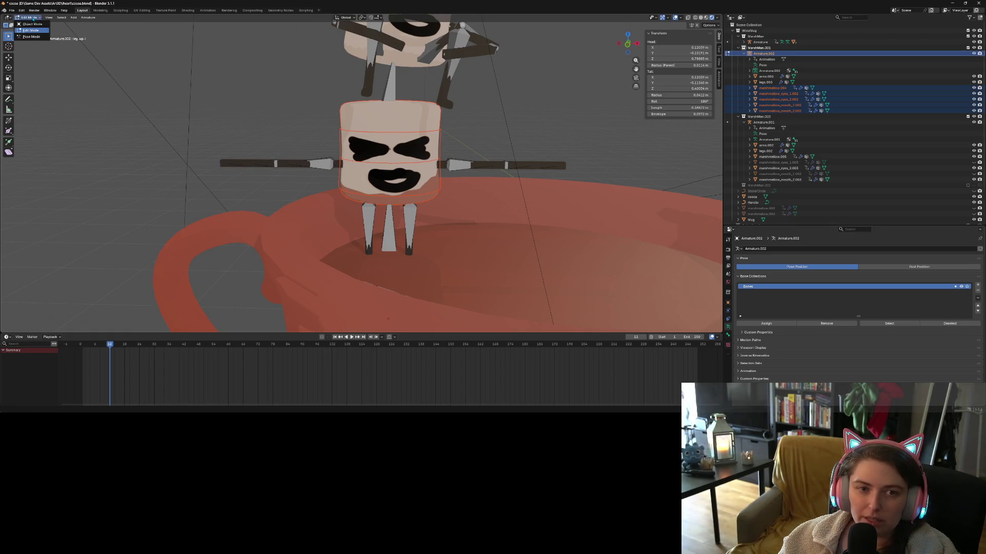
key("Tab")
left_click(536, 248)
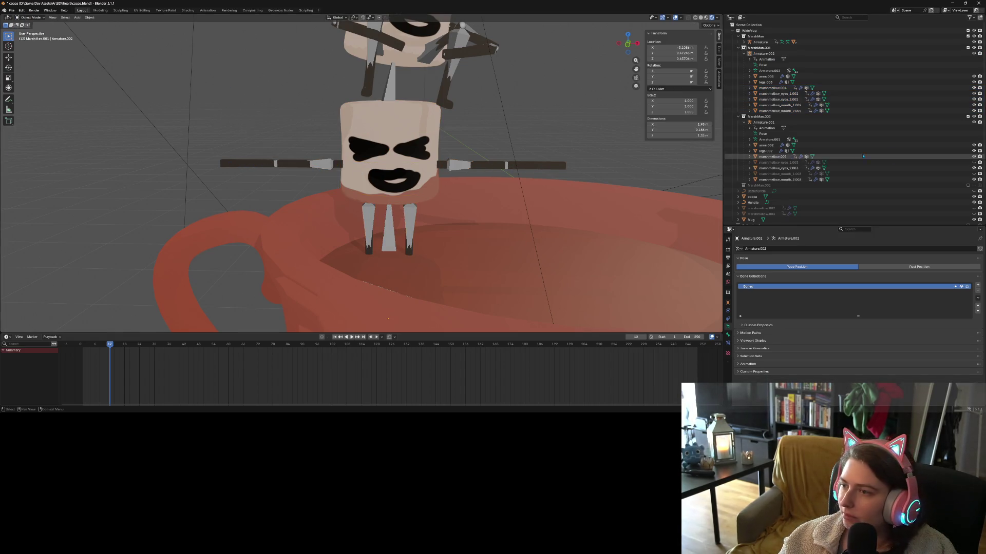
left_click(974, 111)
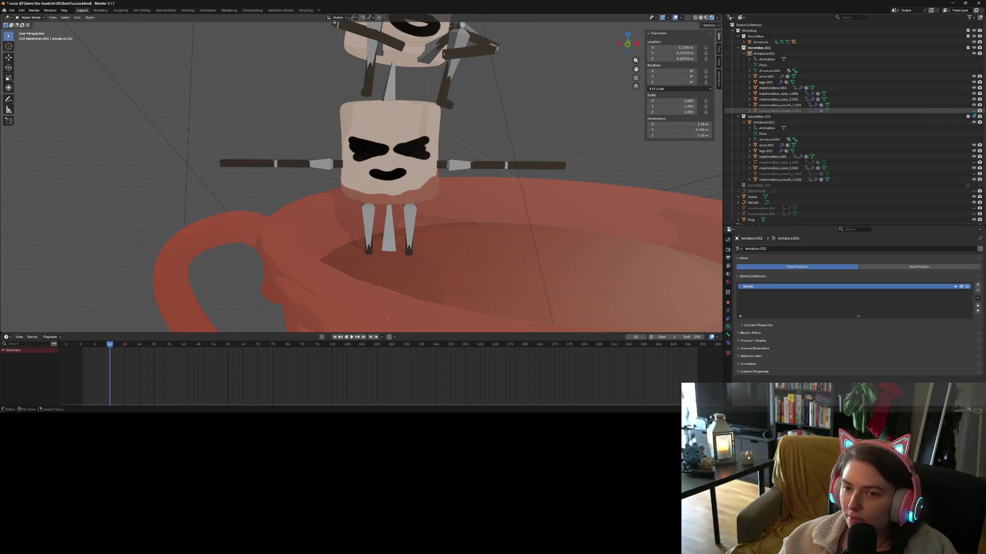
left_click(973, 100)
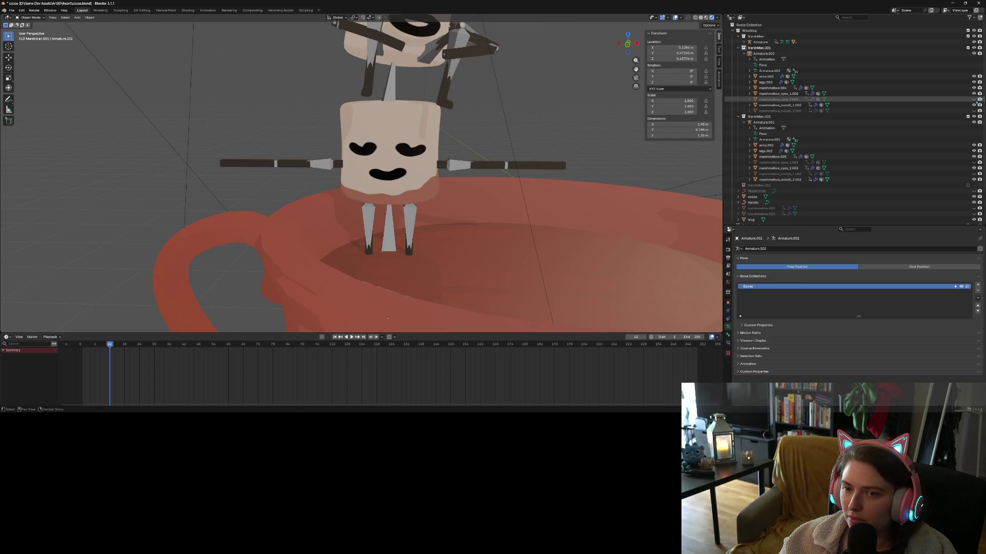
middle_click_drag(518, 216, 473, 208)
left_click(347, 178)
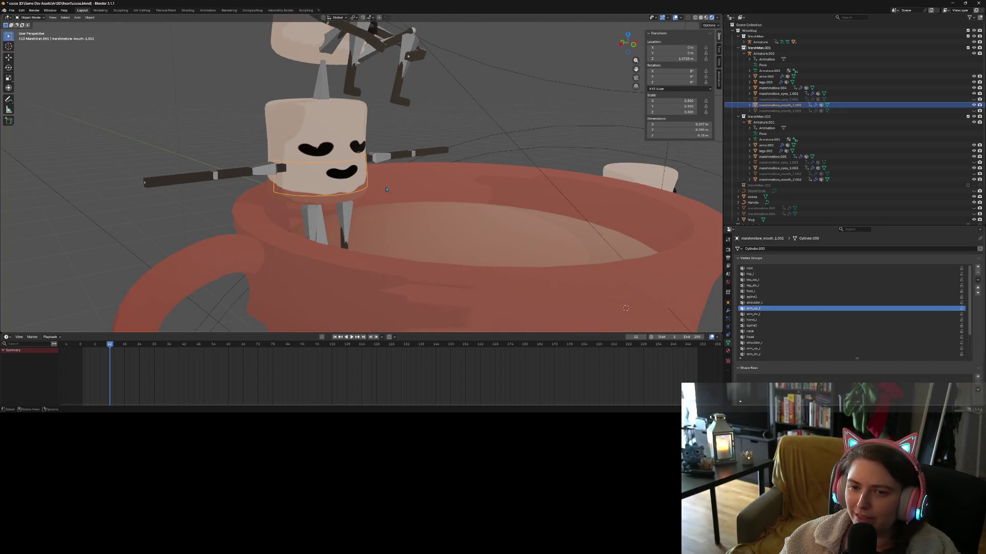
mouse_move(414, 230)
middle_mouse_down()
mouse_move(430, 247)
mouse_move(374, 217)
mouse_move(378, 250)
mouse_move(419, 241)
middle_mouse_up()
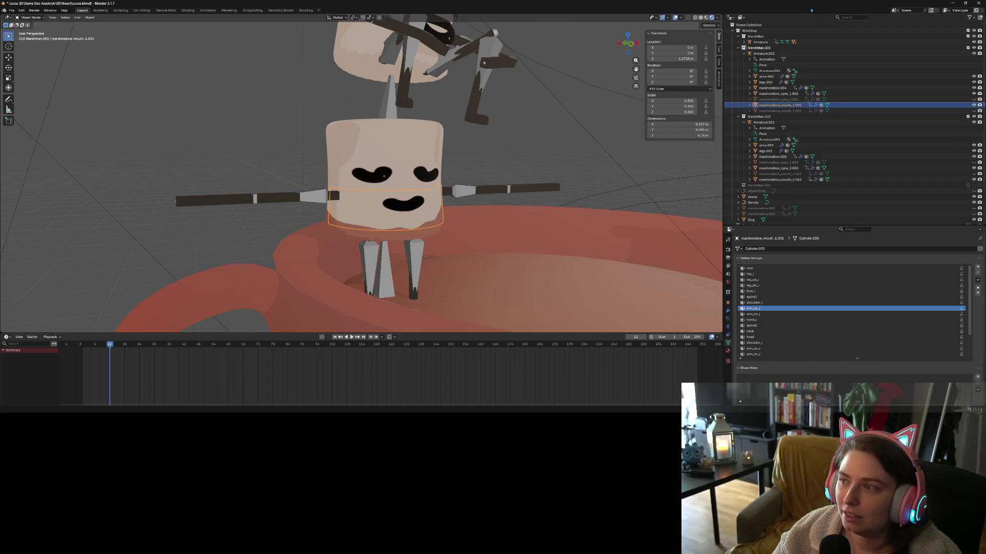
Save cocoa.blend and settle on a lower, level view of the characters.
key("ctrl+s")
middle_click_drag(421, 277, 456, 283)
scroll(457, 282, "up", 2)
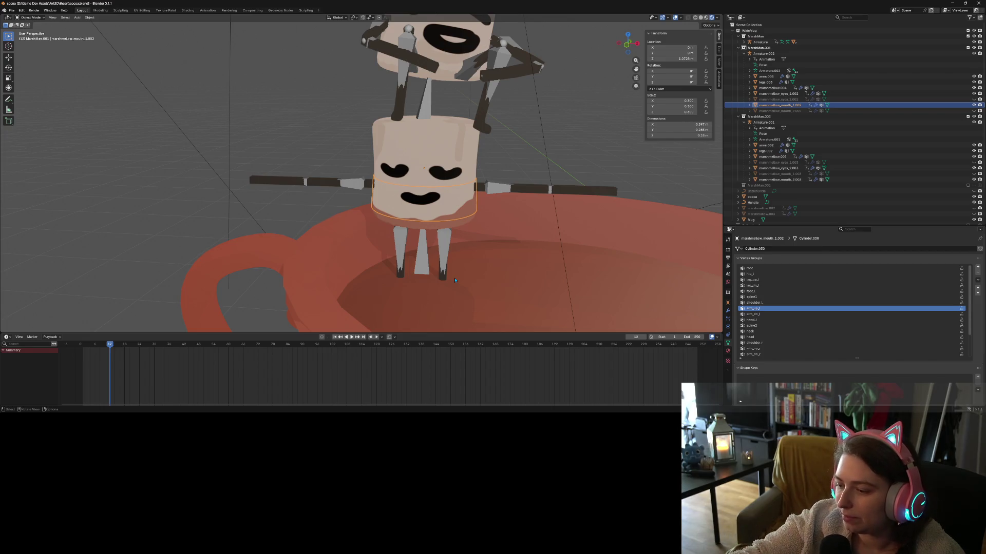
scroll(455, 280, "down", 5)
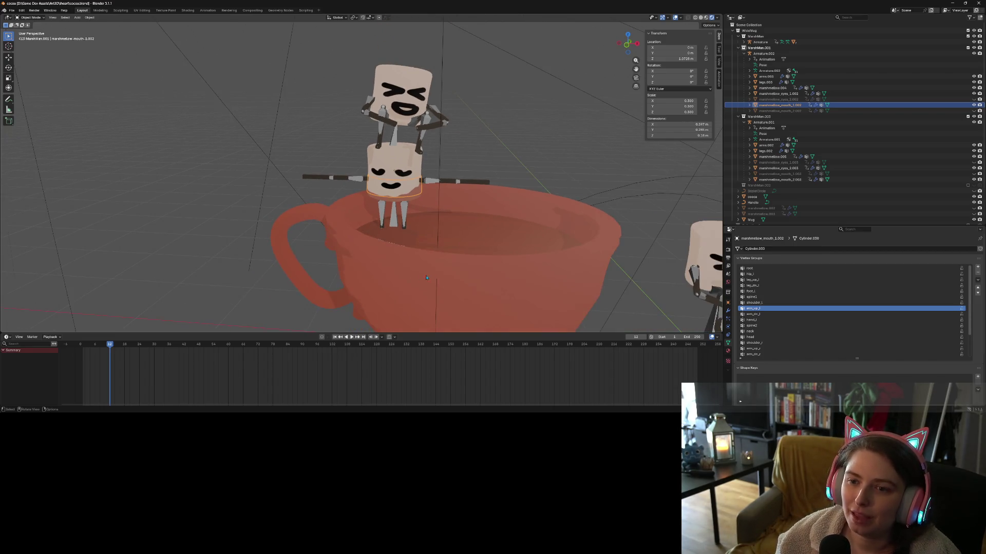
middle_click_drag(426, 278, 419, 260)
scroll(419, 259, "up", 5)
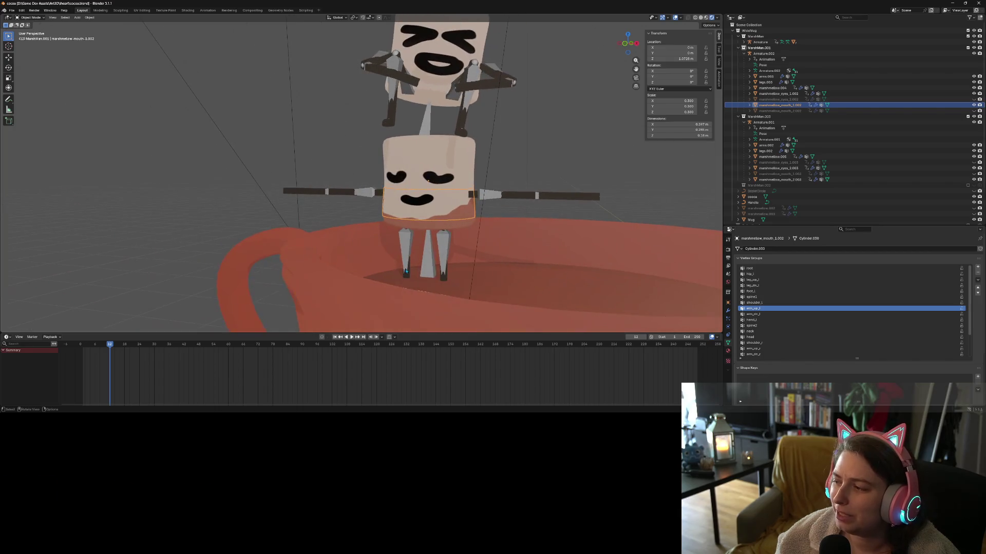
Put Armature.002 in Pose Mode and rotate the arm.up.r bone around Z.
left_click(492, 195)
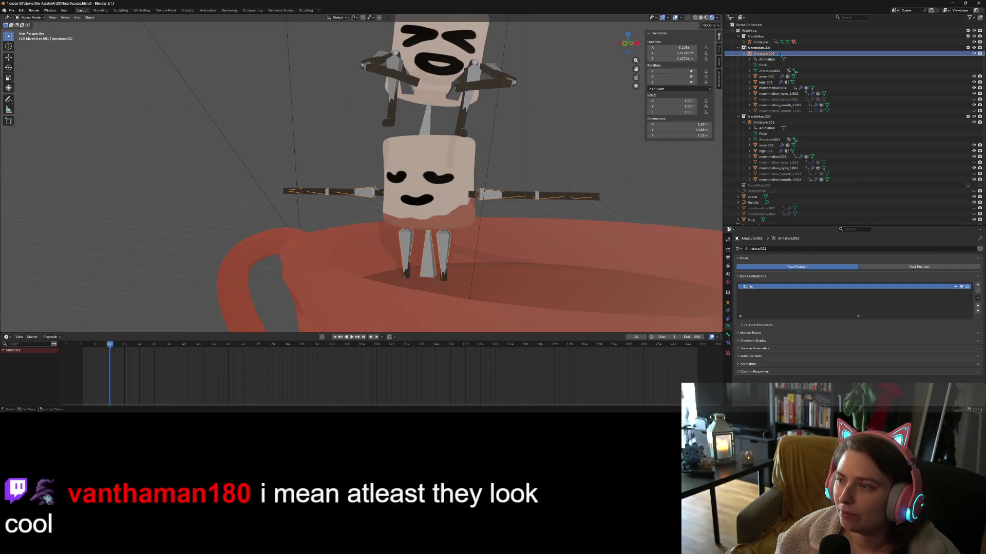
key("ctrl+Tab")
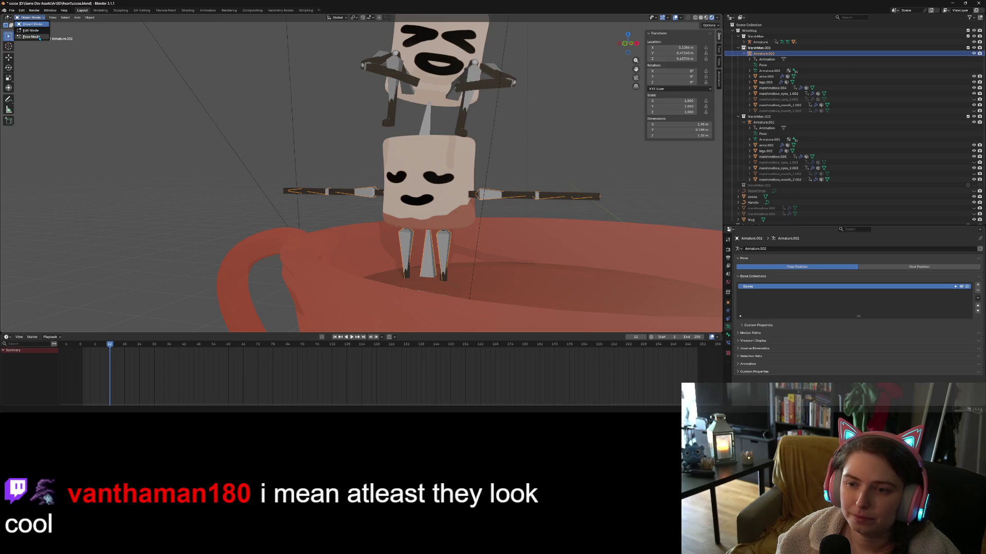
left_click(359, 192)
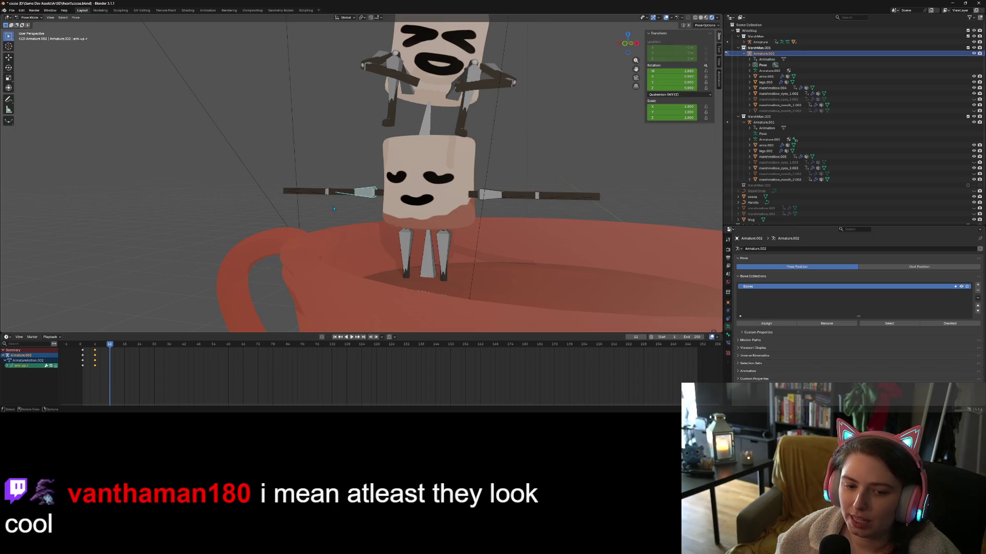
middle_click_drag(309, 305, 320, 312)
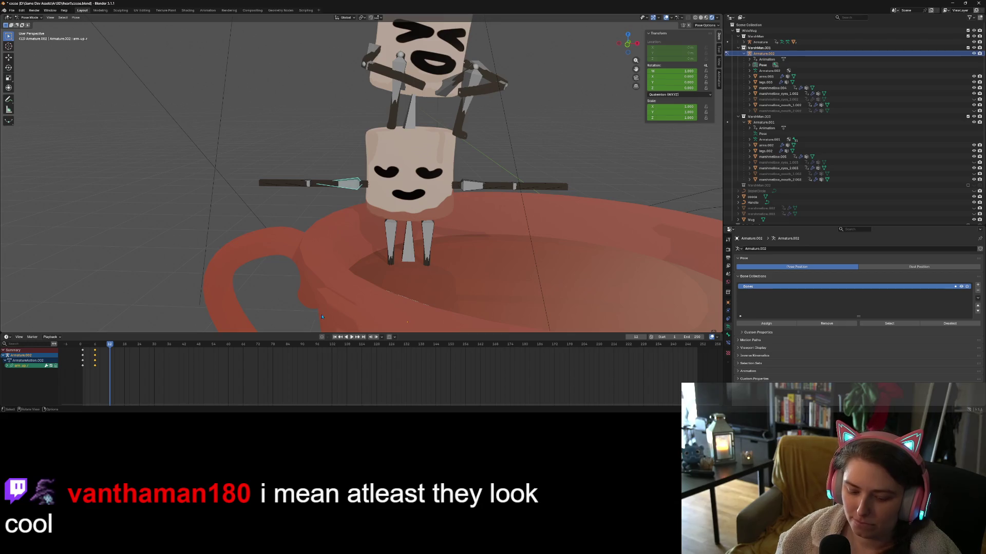
key("r")
key("z")
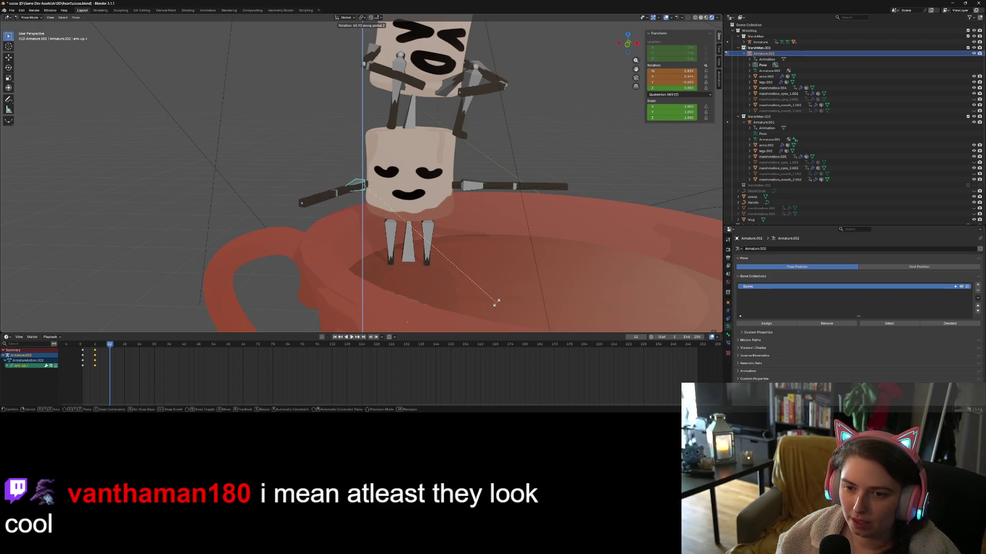
left_click(430, 299)
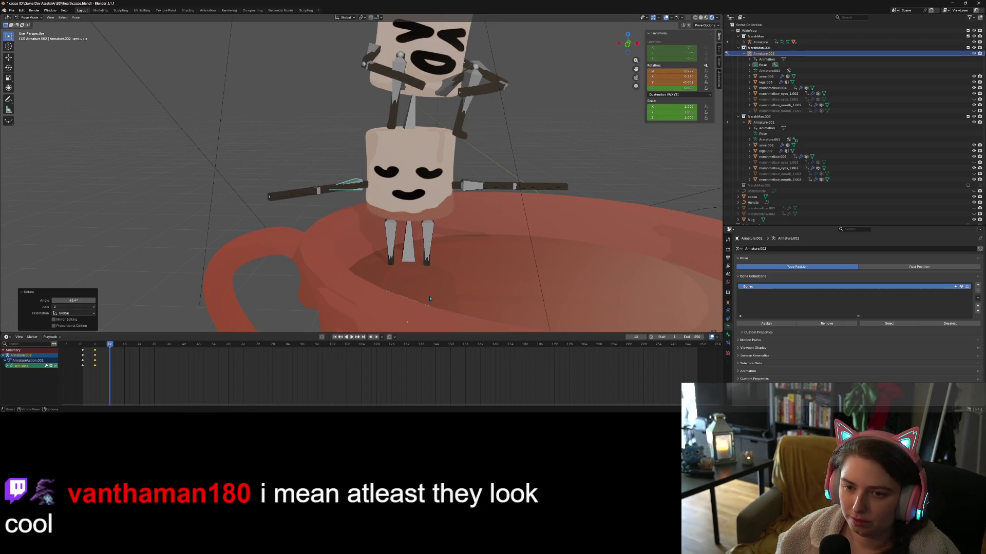
Rotate arm.up.l around Z, then rotate arm.up.r around X.
left_click(503, 187)
key("r")
key("z")
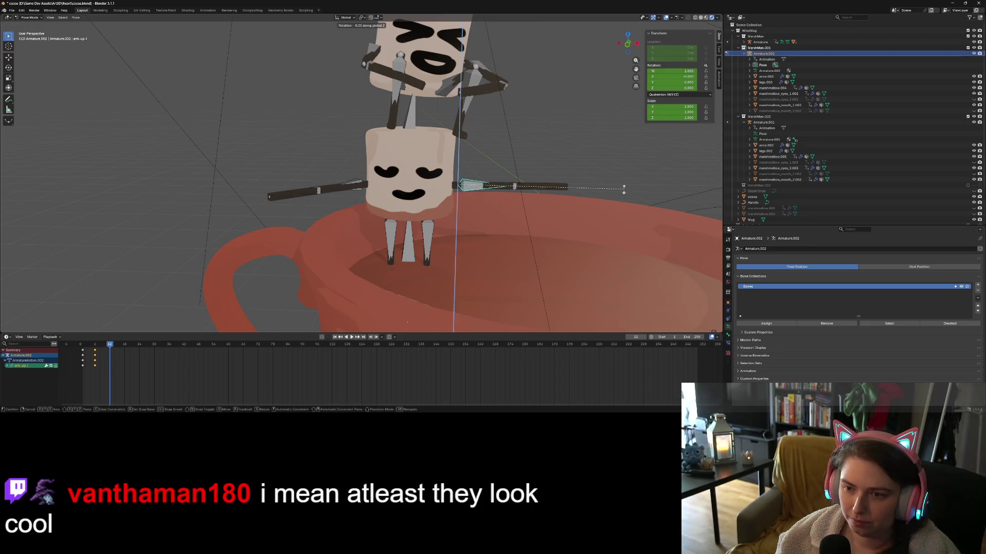
left_click(541, 249)
key("r")
key("x")
right_click(537, 266)
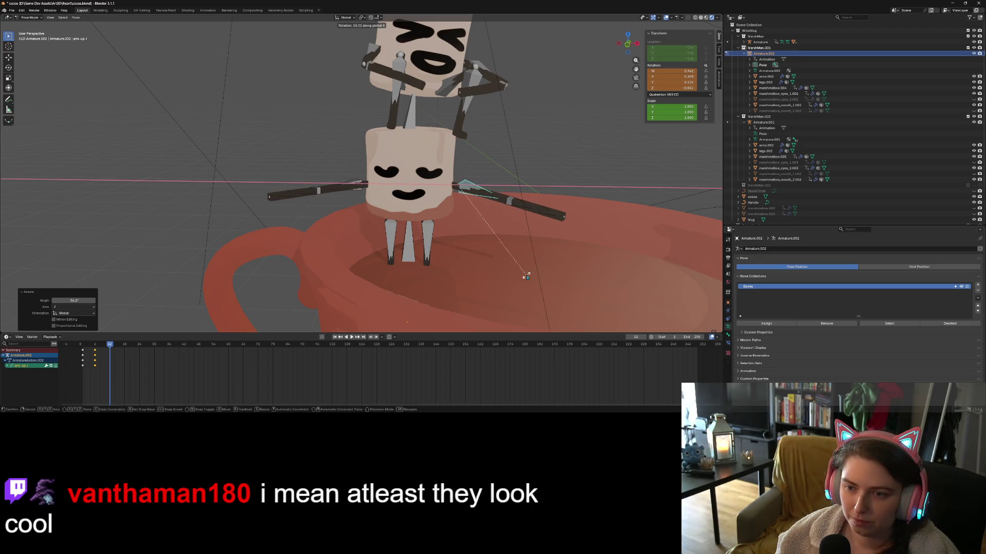
left_click(353, 180)
key("r")
key("x")
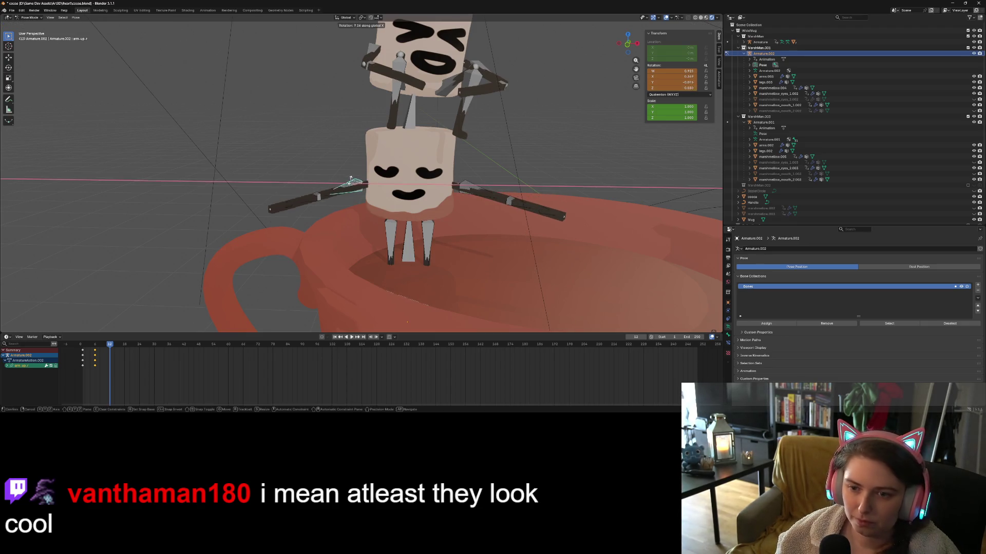
left_click(360, 184)
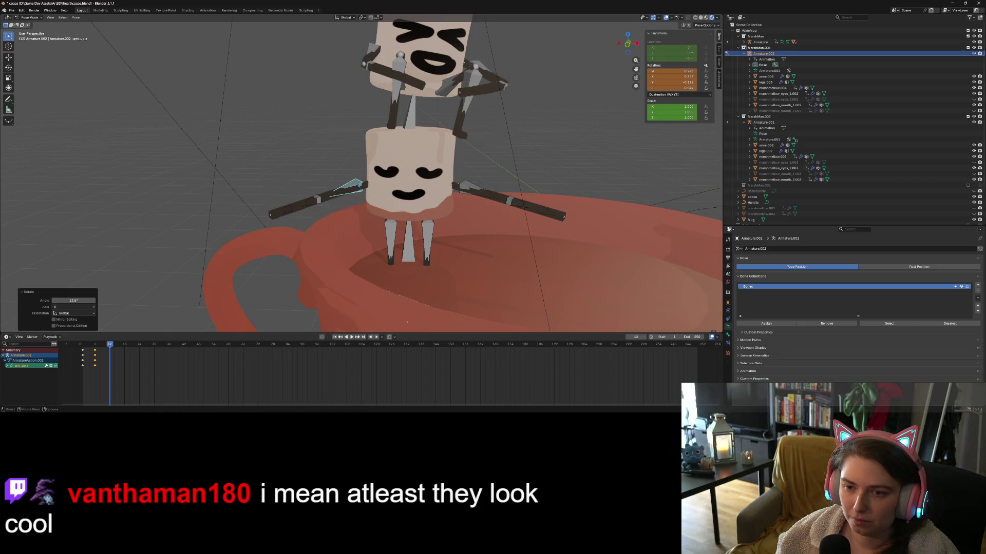
Bend the forearm bones arm.dn.r and arm.dn.l around Z.
left_click(312, 204)
key("r")
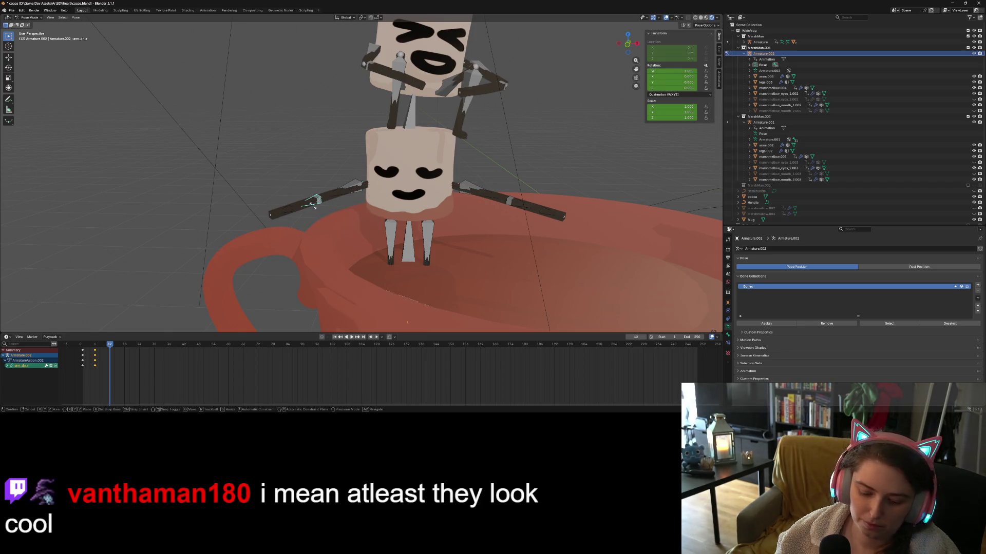
key("z")
left_click(326, 211)
left_click(526, 207)
key("r")
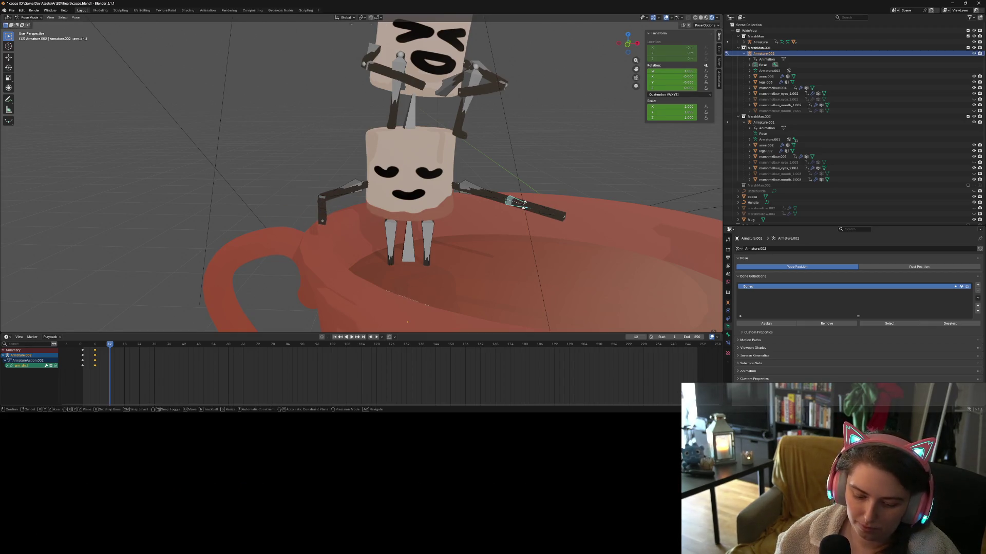
key("z")
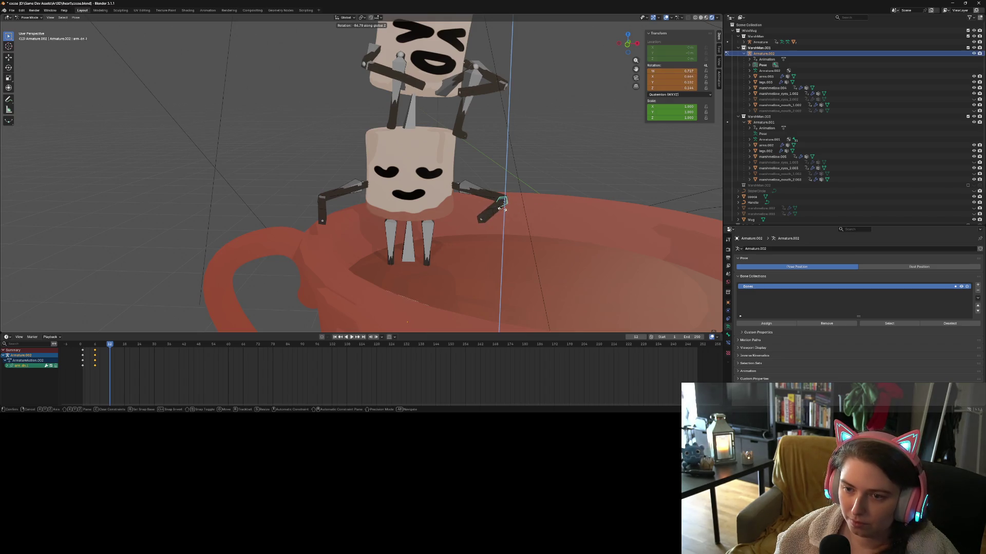
left_click(493, 216)
Try rotating both upper-leg bones leg.up.r and leg.up.l, then cancel the rotation.
scroll(448, 218, "down", 2)
left_click(382, 221)
left_click(409, 224, "shift")
middle_click_drag(409, 224, 508, 253)
key("r")
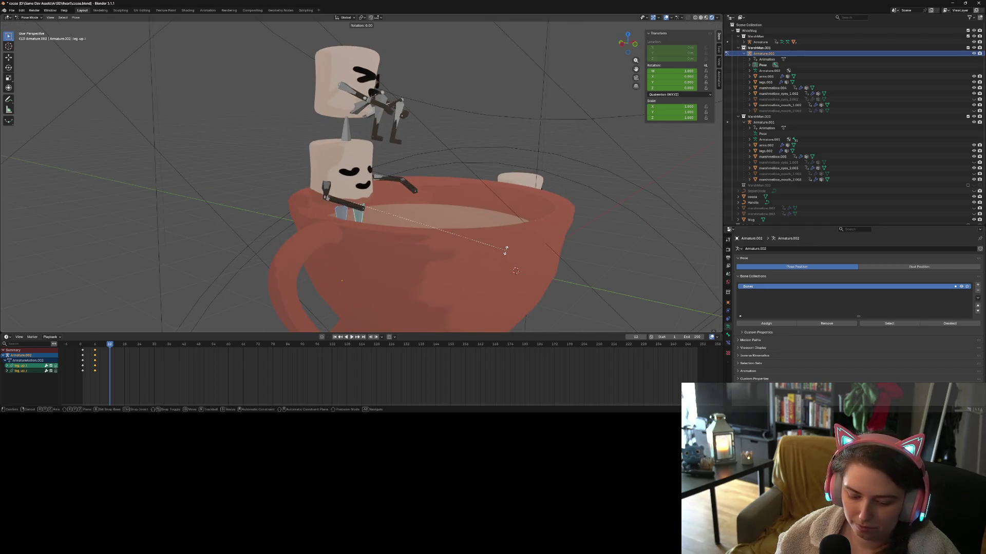
key("z")
key("x")
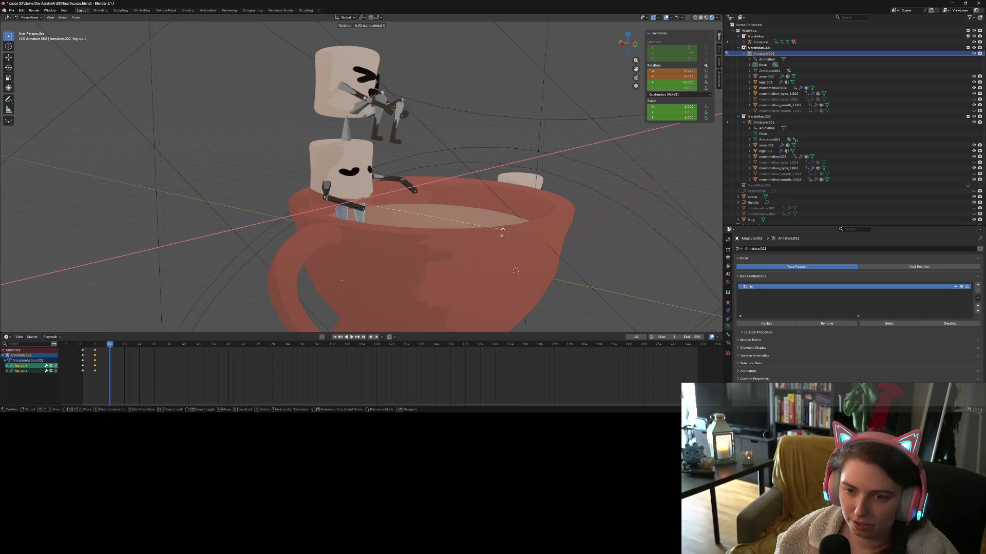
key("Escape")
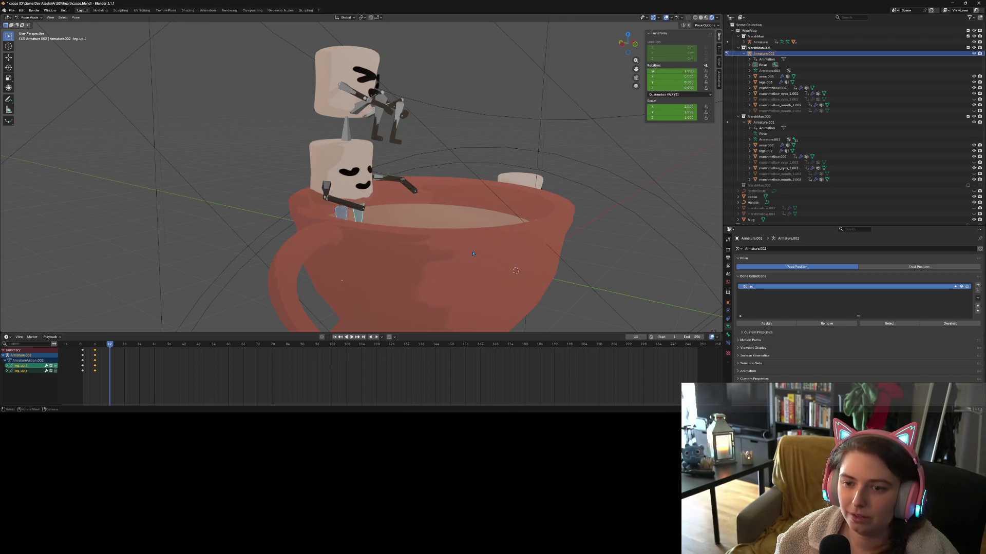
Toggle through Edit Mode and return the armature to Object Mode.
key("Tab")
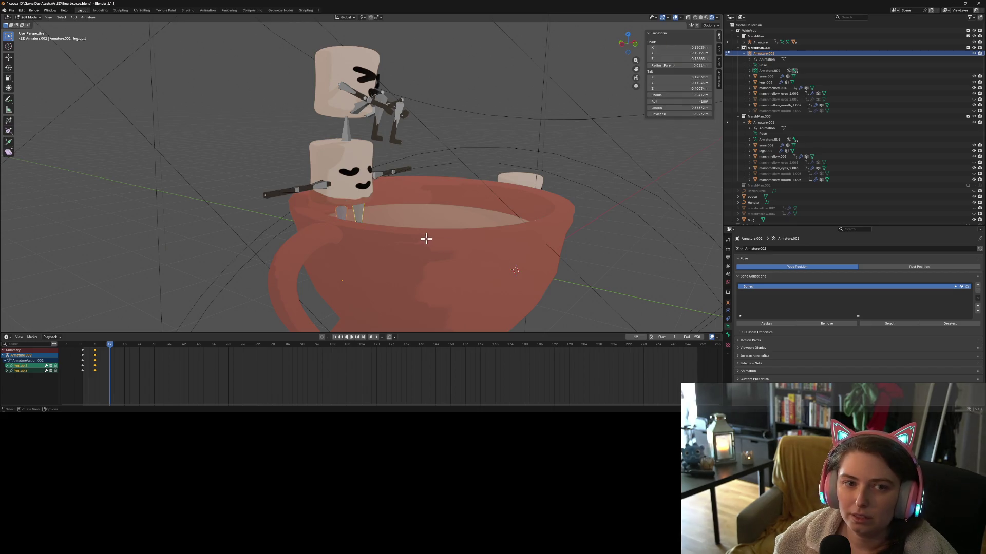
key("Tab")
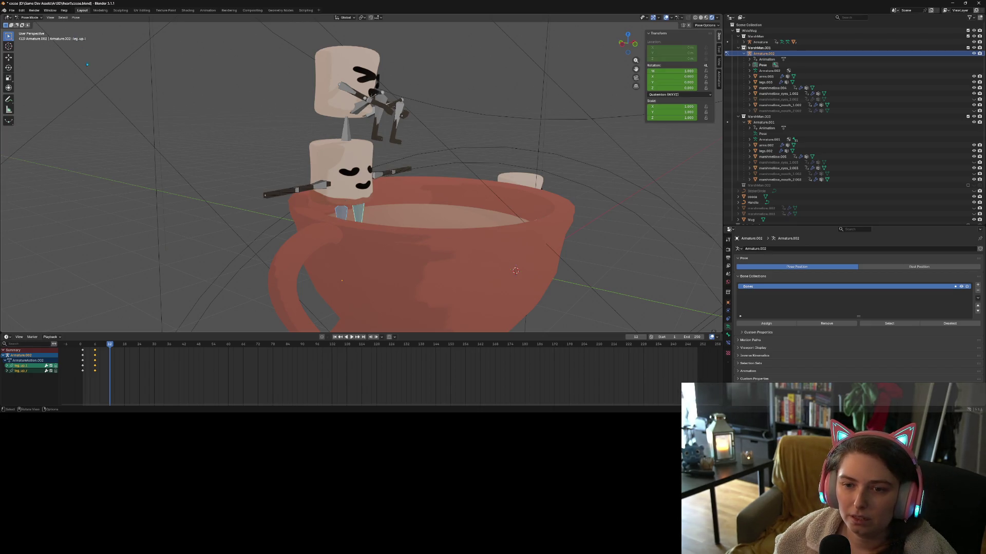
left_click(31, 17)
left_click(36, 26)
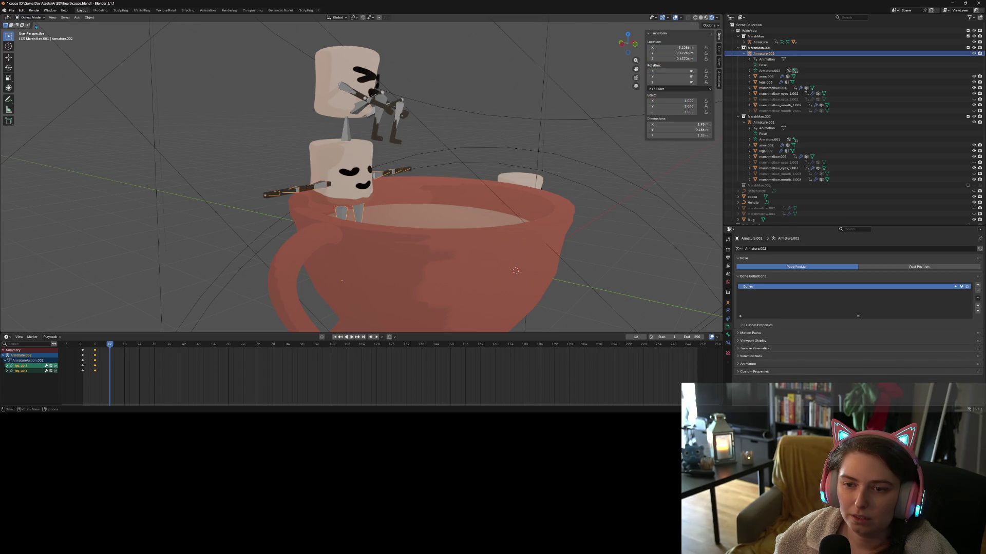
Select the lower marshmallow's body mesh, frame it, and enter Weight Paint mode.
left_click(352, 187)
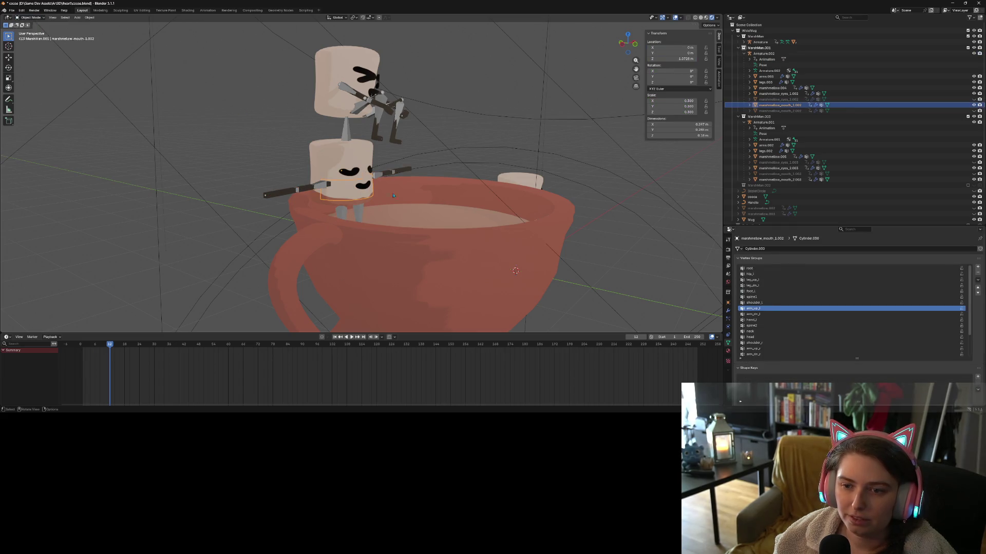
key("KP_Decimal")
scroll(508, 229, "up", 5)
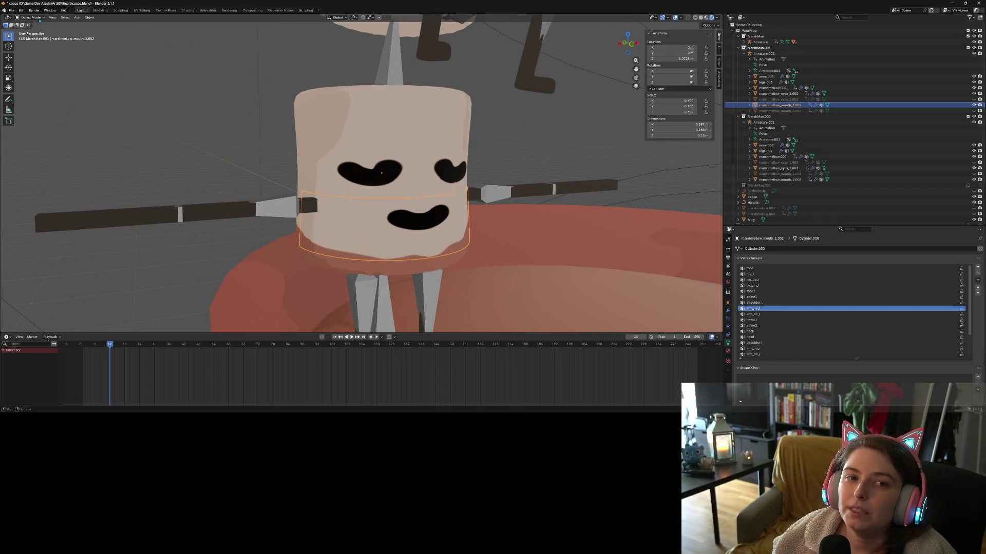
left_click(31, 18)
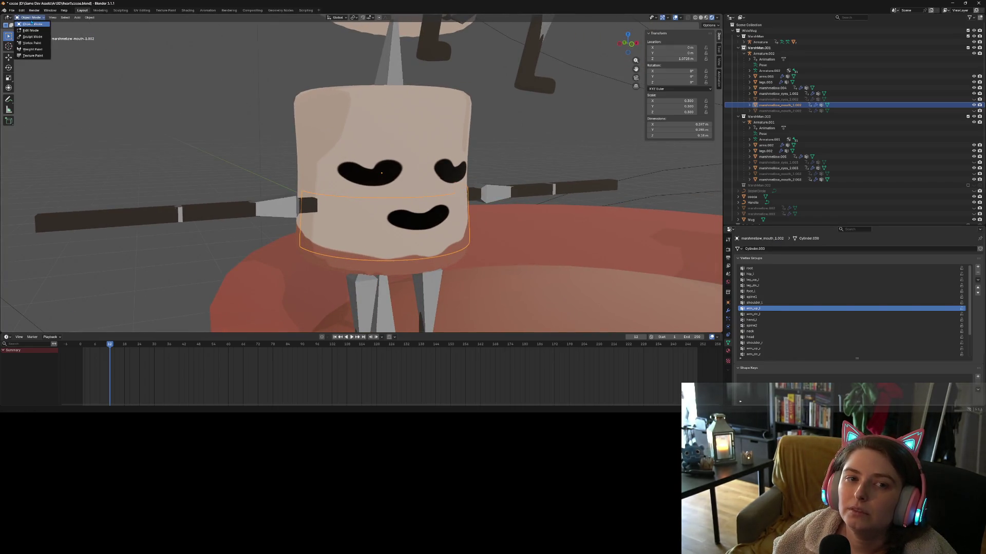
left_click(42, 51)
mouse_move(513, 233)
middle_mouse_down()
mouse_move(516, 221)
mouse_move(431, 223)
middle_mouse_up()
scroll(417, 251, "up", 3)
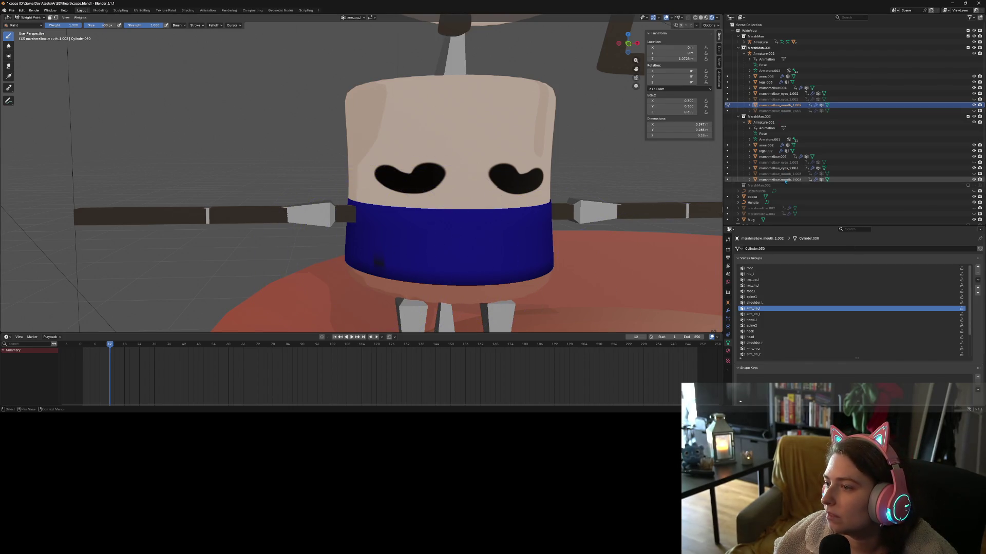
Inspect the shoulder_l, leg_up_r and hip_r vertex group weights.
left_click(765, 302)
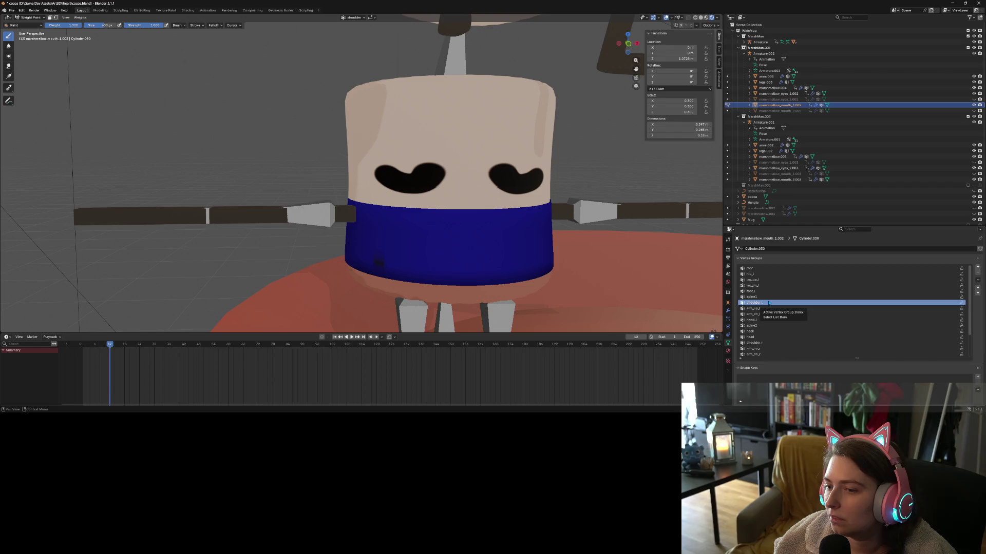
scroll(772, 345, "down", 5)
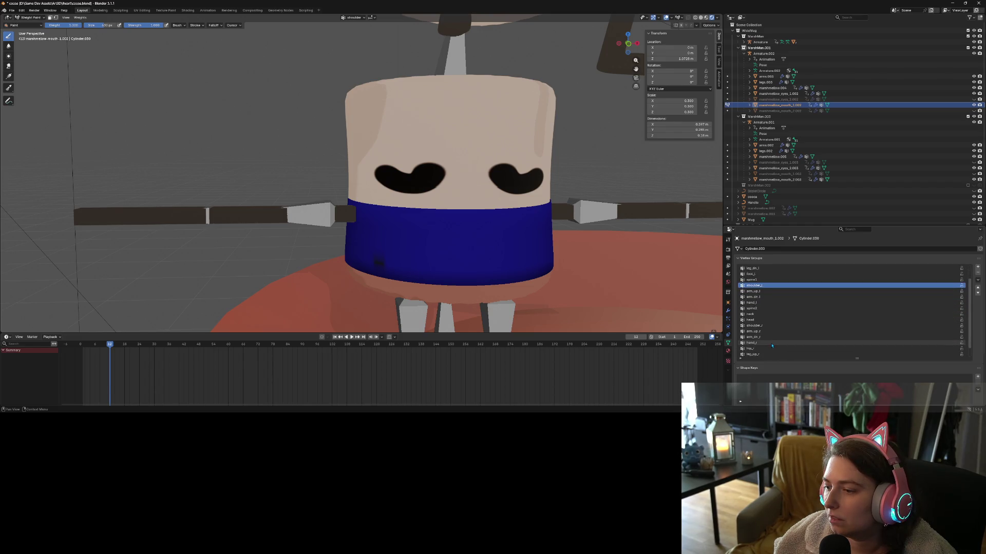
left_click(767, 343)
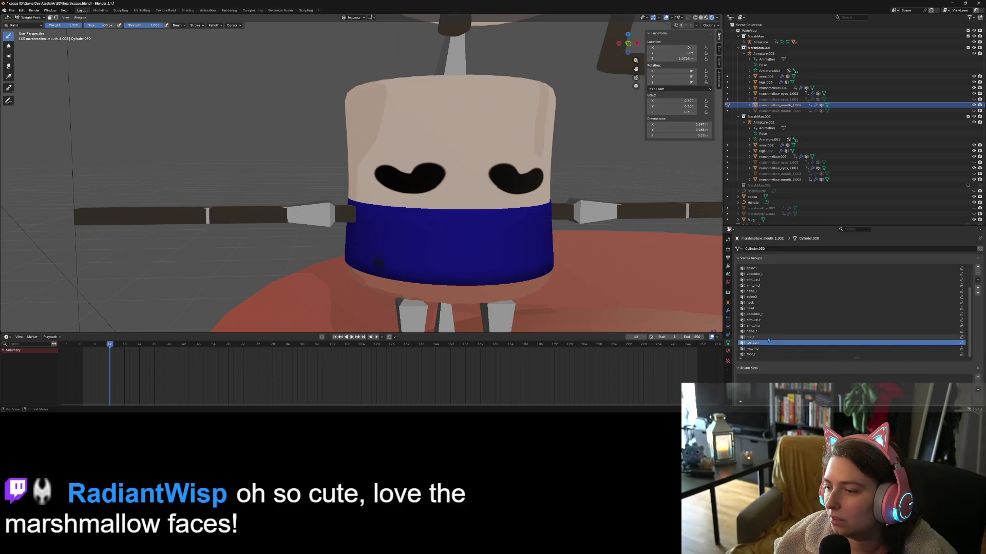
left_click(767, 337)
middle_click_drag(580, 267, 534, 265)
scroll(751, 291, "up", 5)
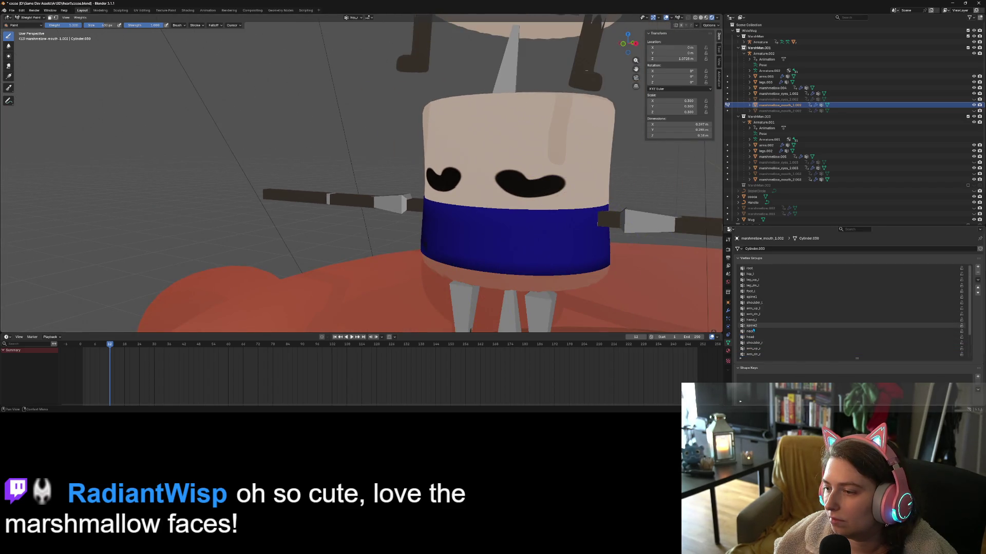
Paint down leg_up_l weights and reduce hip_l weights across the body band.
left_click(752, 279)
left_click_drag(447, 236, 609, 221)
left_click(749, 274)
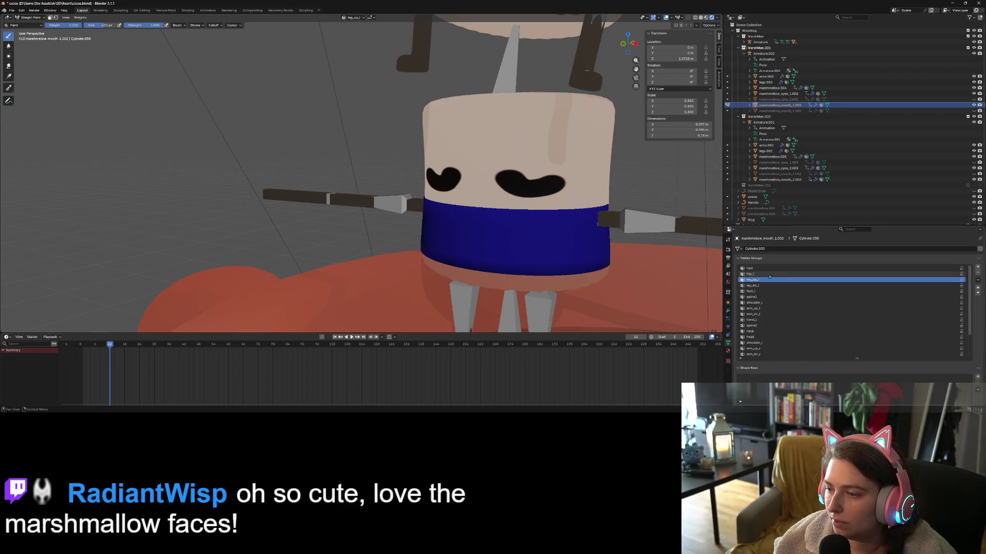
mouse_move(514, 242)
left_mouse_down()
mouse_move(452, 241)
mouse_move(499, 252)
left_mouse_up()
middle_click_drag(499, 251, 358, 218)
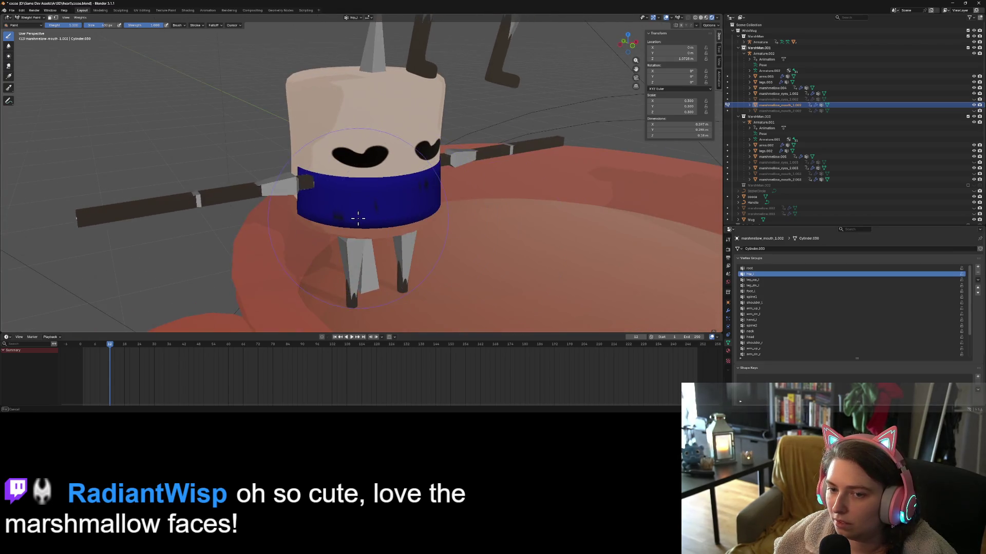
middle_click_drag(322, 186, 457, 229)
scroll(458, 228, "up", 3)
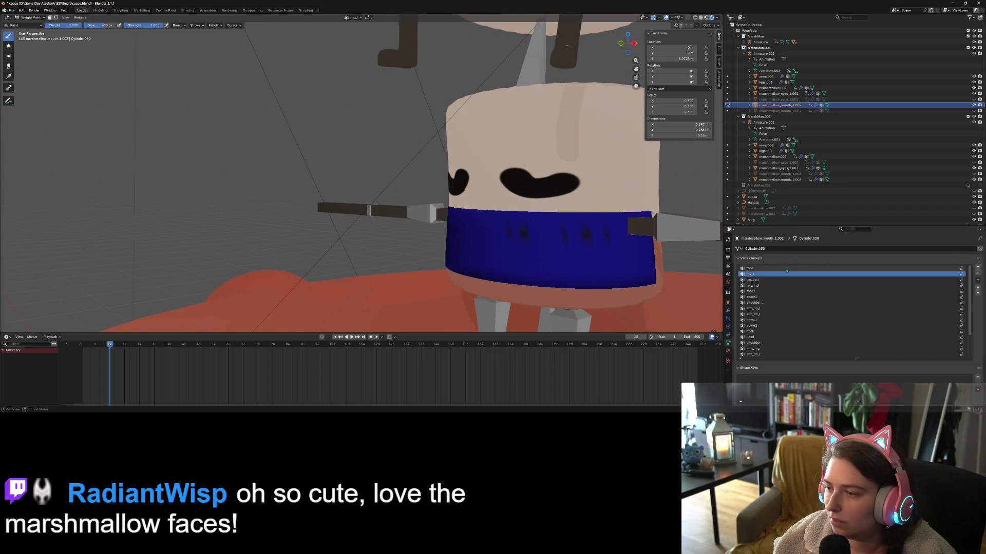
Step through vertex groups from leg_dn_l down to arm_up_r, checking each one's weights.
left_click(764, 286)
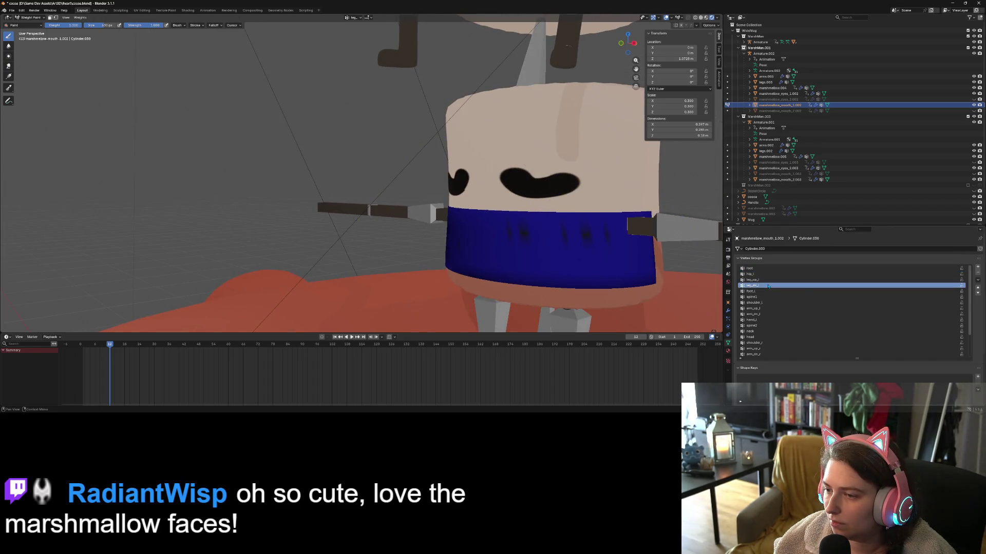
left_click(761, 291)
left_click(763, 297)
left_click(764, 303)
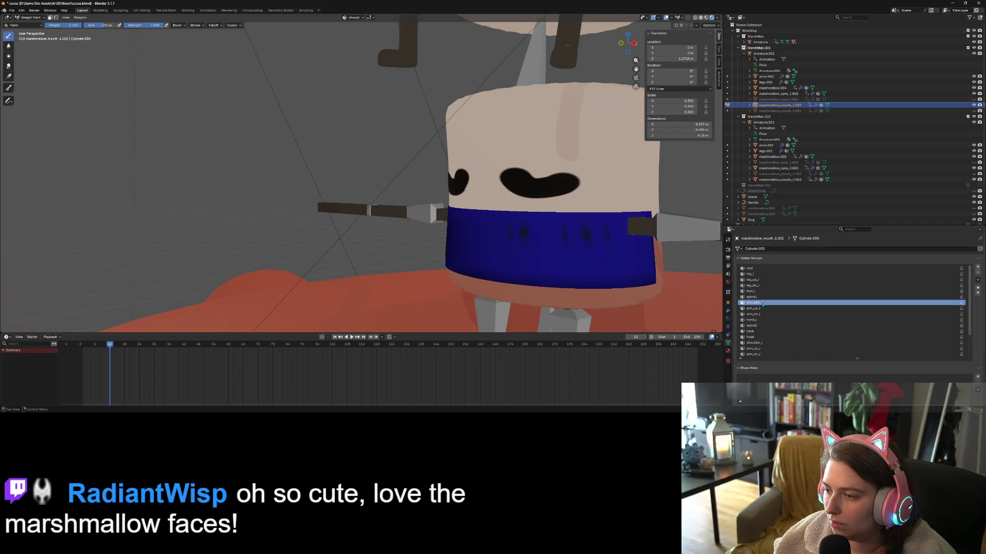
left_click(766, 309)
left_click(765, 314)
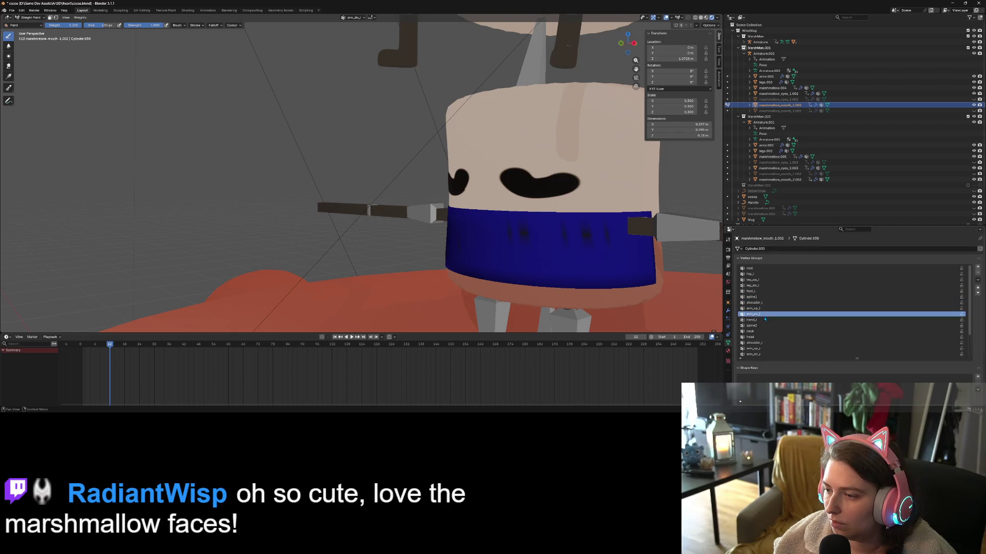
left_click(763, 320)
left_click(763, 326)
left_click(761, 331)
left_click(760, 337)
left_click(759, 343)
left_click(760, 348)
Check leg_up_r, leg_dn_r and foot_r weights, then switch back to Object Mode.
scroll(766, 346, "down", 3)
scroll(767, 347, "down", 2)
left_click(764, 326)
left_click(762, 331)
left_click(761, 337)
left_click(759, 343)
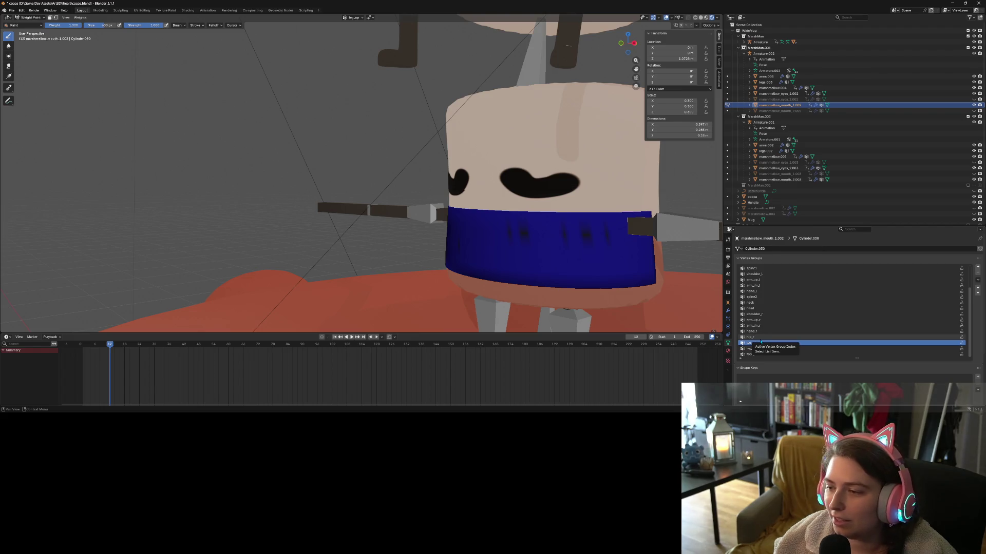
left_click(764, 348)
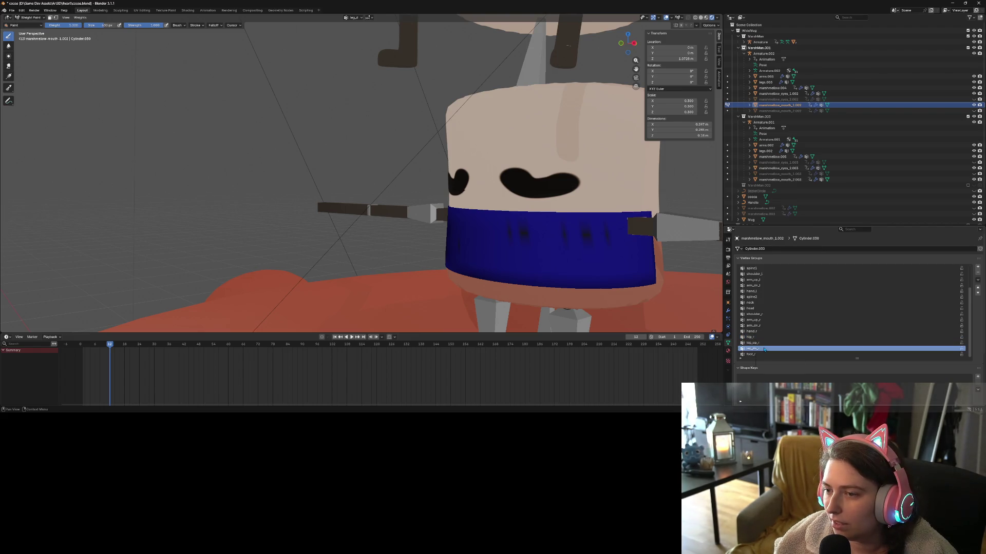
left_click(763, 354)
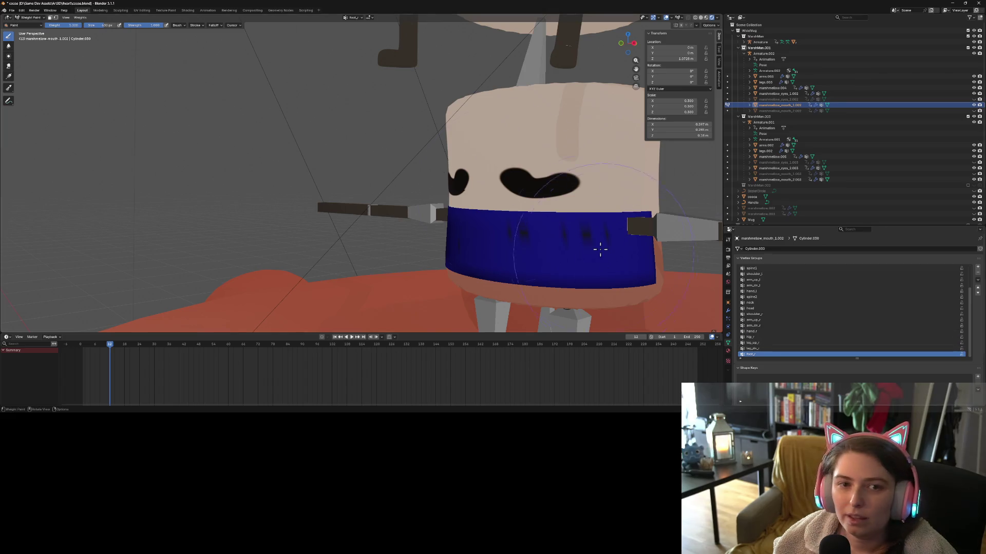
left_click(29, 18)
left_click(26, 21)
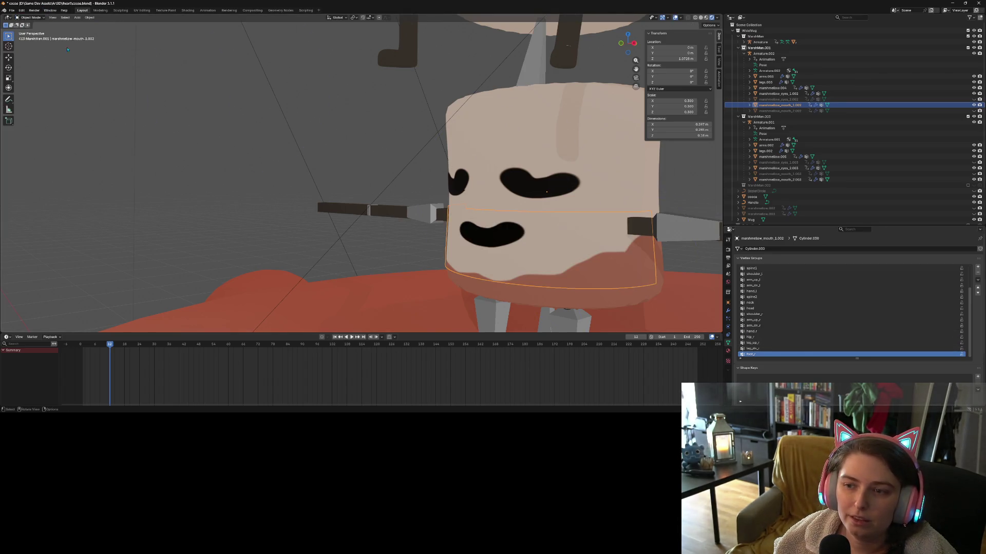
Select the lower marshmallow's Armature.002 and switch it into Pose Mode.
scroll(263, 226, "down", 5)
middle_click_drag(262, 226, 188, 148)
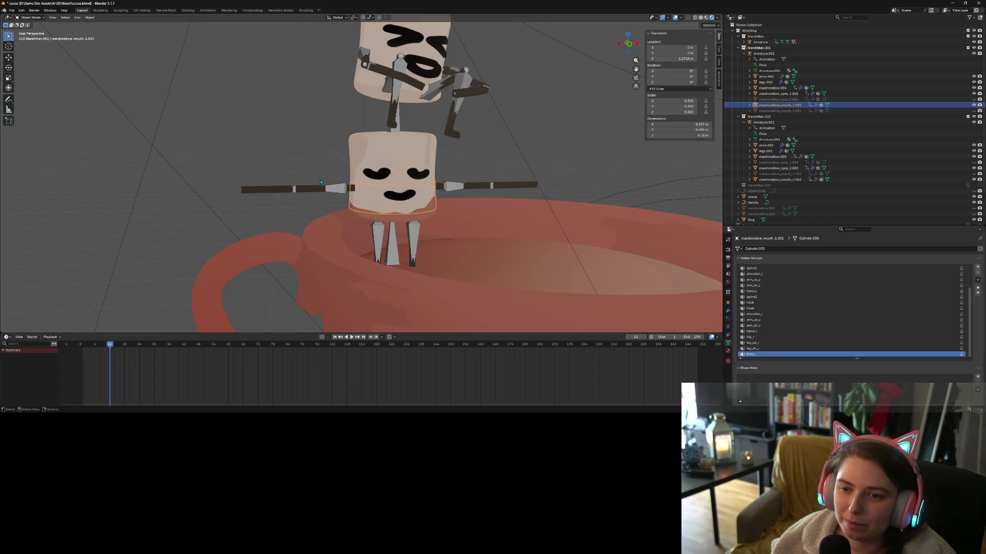
scroll(552, 208, "up", 5)
left_click(574, 200)
left_click(552, 196)
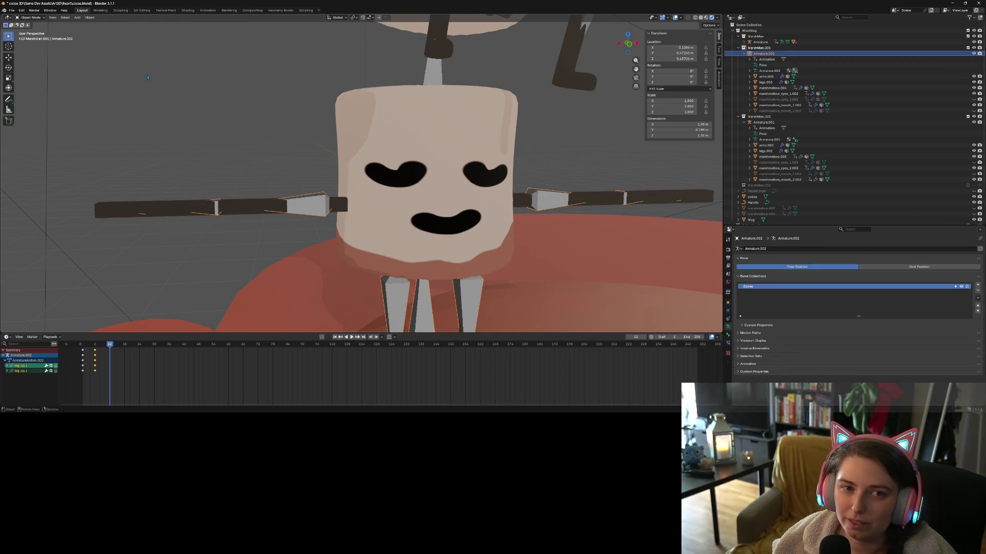
key("ctrl+Tab")
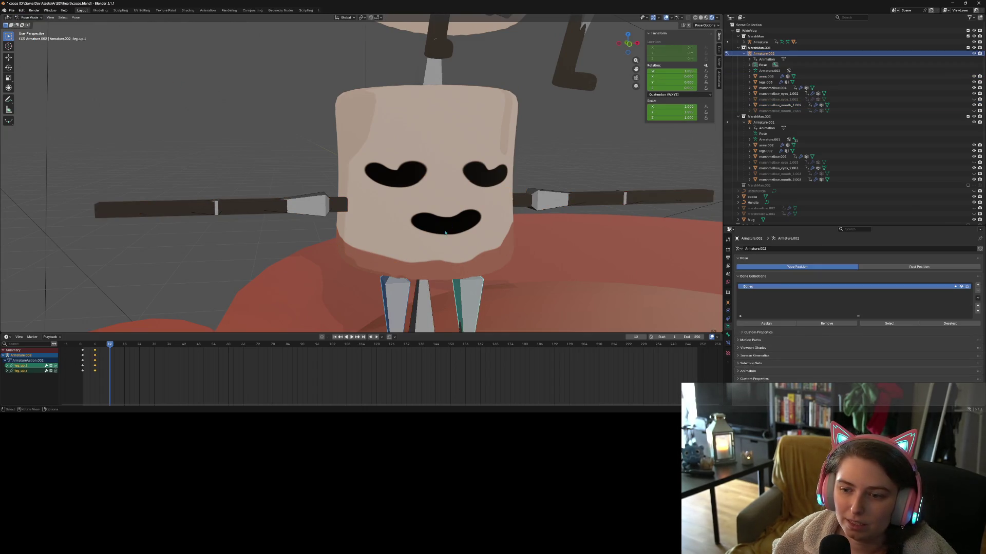
middle_click_drag(390, 215, 417, 243)
Test-rotate both leg bones around global X, then cancel.
left_click(424, 256)
left_click(380, 255, "shift")
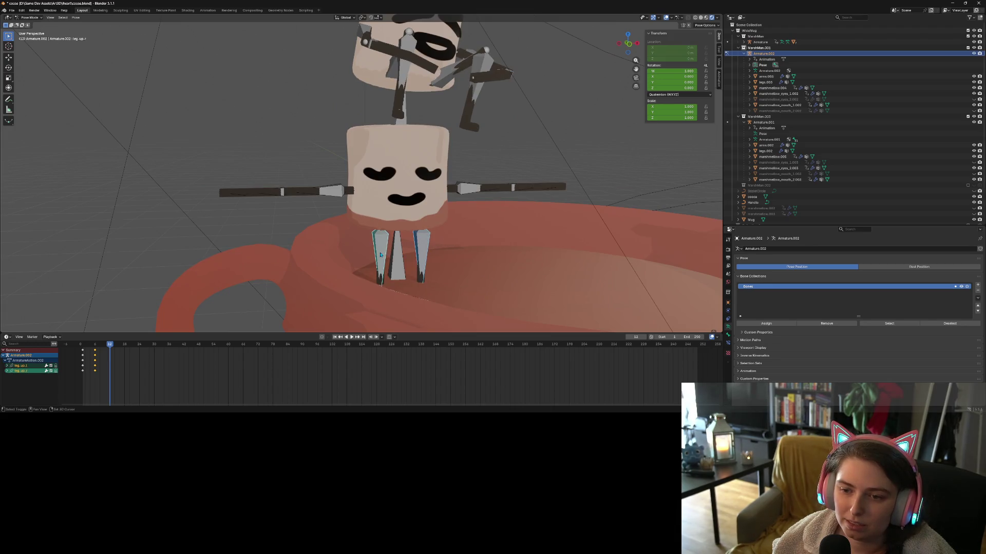
key("r")
key("x")
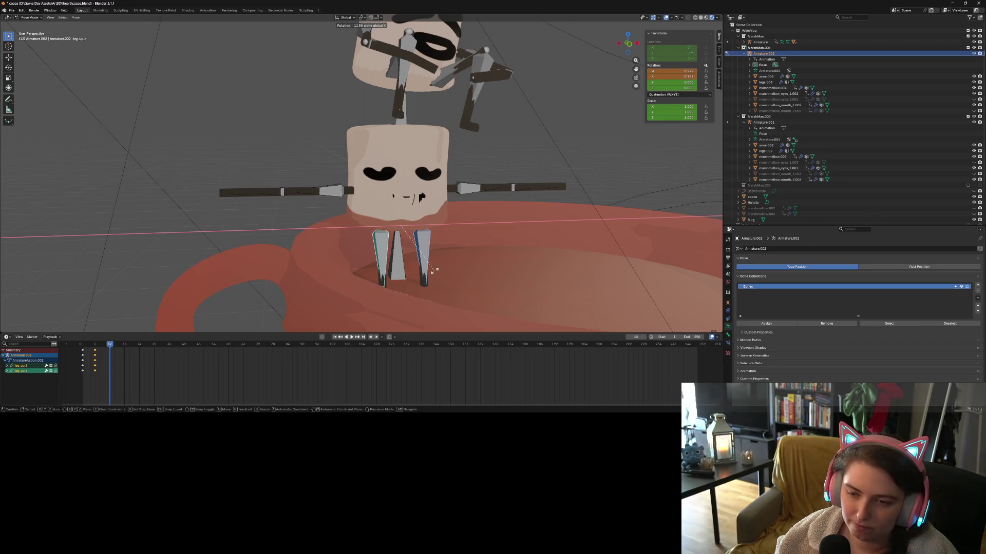
key("Escape")
Test-rotate a single leg bone around X, cancel it, and select the body mesh.
left_click(420, 261)
key("r")
key("x")
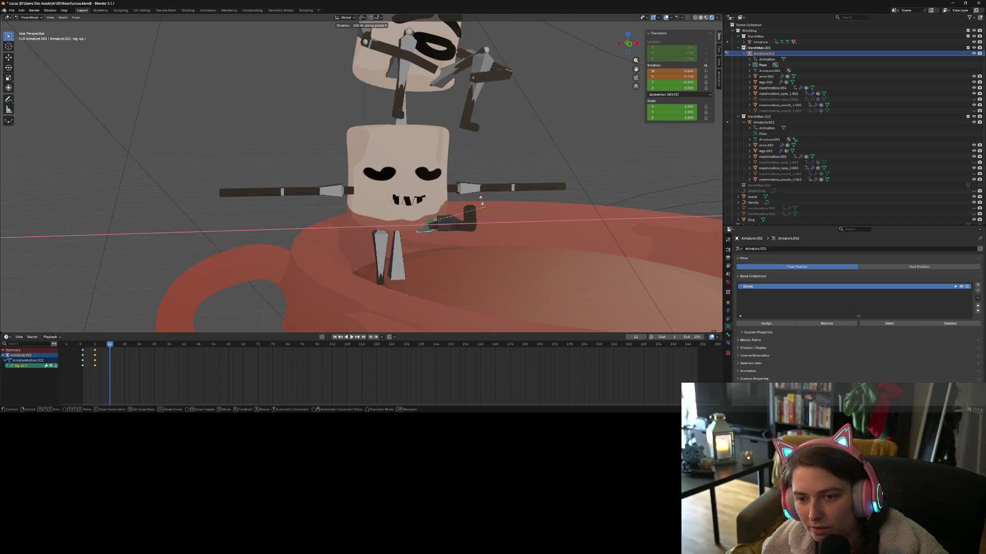
right_click(458, 257)
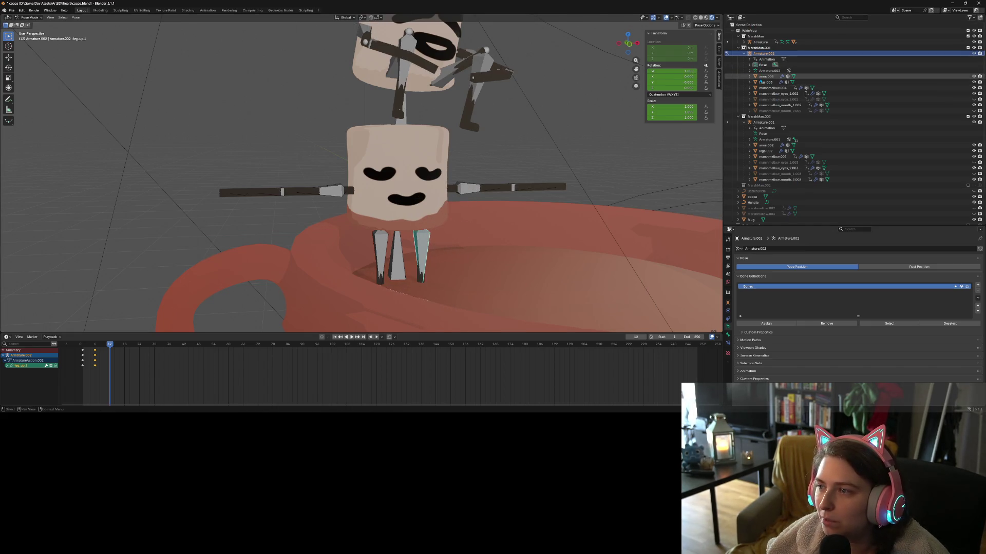
left_click(770, 88)
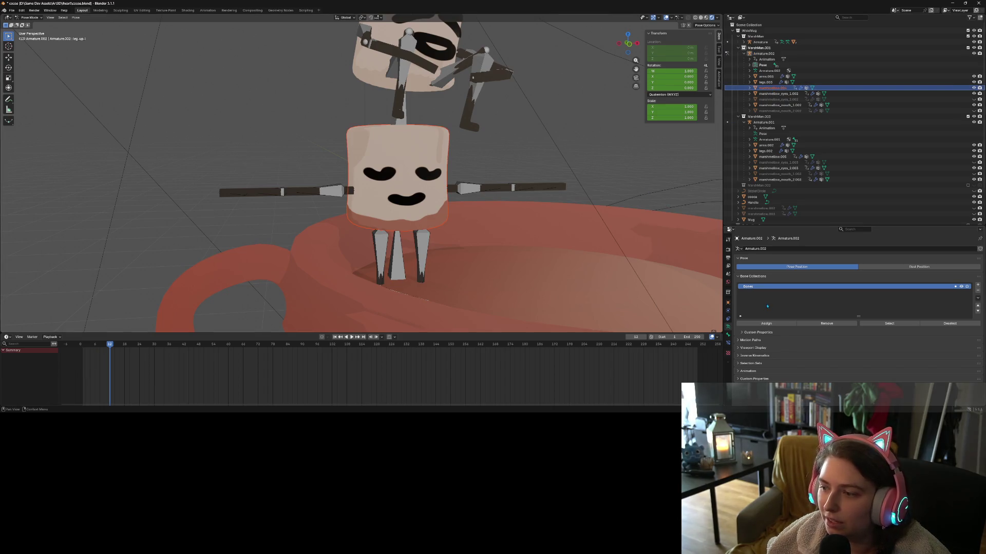
Make marshmallow.004 the active object and switch its body mesh into Weight Paint mode.
left_click(34, 19)
left_click(31, 24)
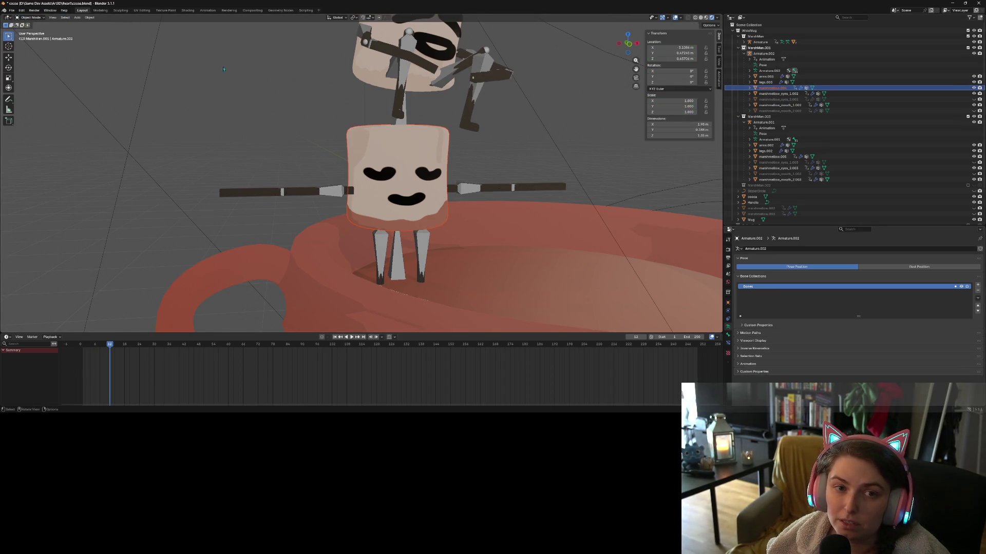
left_click(772, 88)
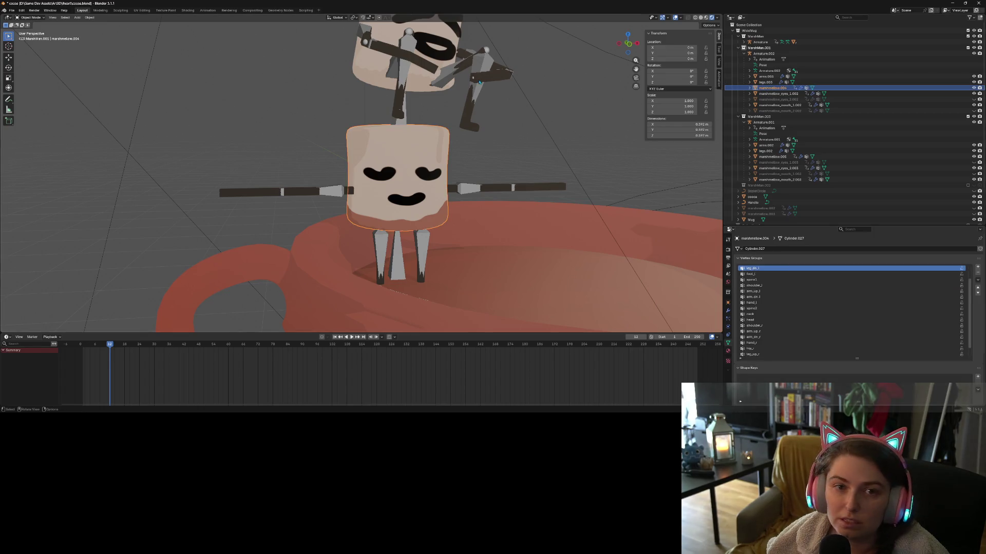
left_click(29, 18)
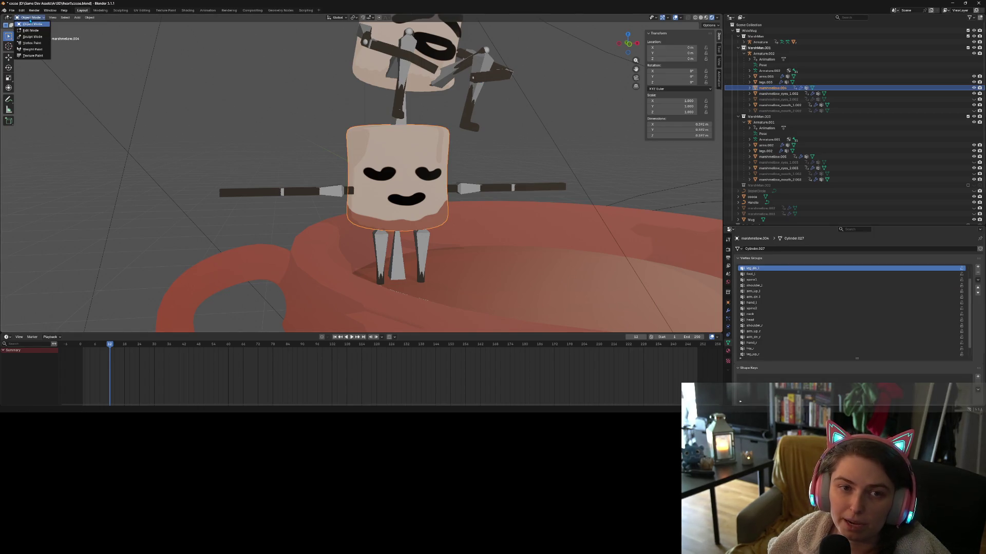
left_click(40, 51)
middle_click_drag(411, 205, 421, 154)
scroll(770, 288, "up", 3)
With hip_l as the active vertex group, paint weight off the lower body.
left_click(755, 279)
left_click(759, 274)
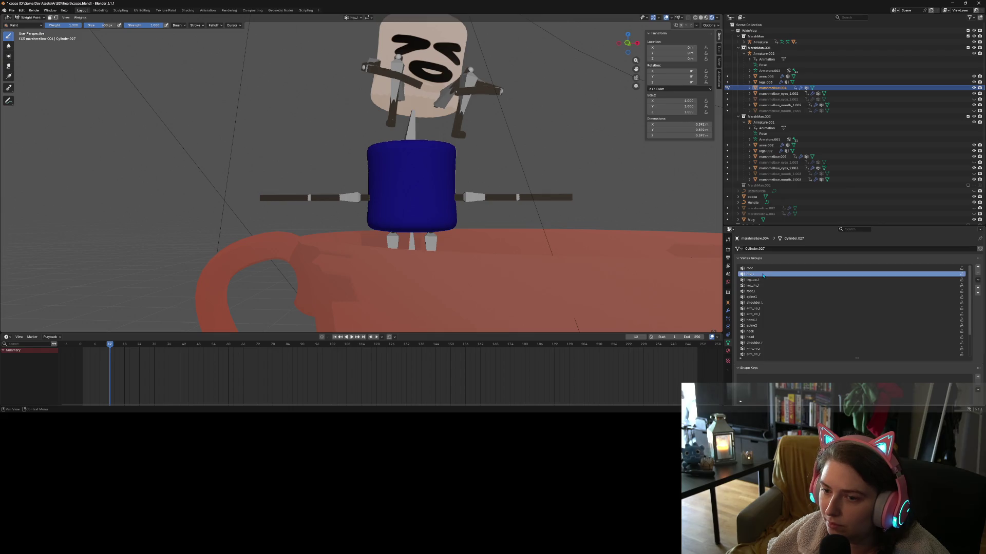
mouse_move(493, 231)
middle_mouse_down()
mouse_move(478, 267)
mouse_move(488, 256)
mouse_move(477, 249)
mouse_move(498, 267)
mouse_move(476, 252)
mouse_move(622, 247)
mouse_move(331, 237)
middle_mouse_up()
left_click_drag(353, 247, 378, 219)
middle_click_drag(316, 243, 359, 216)
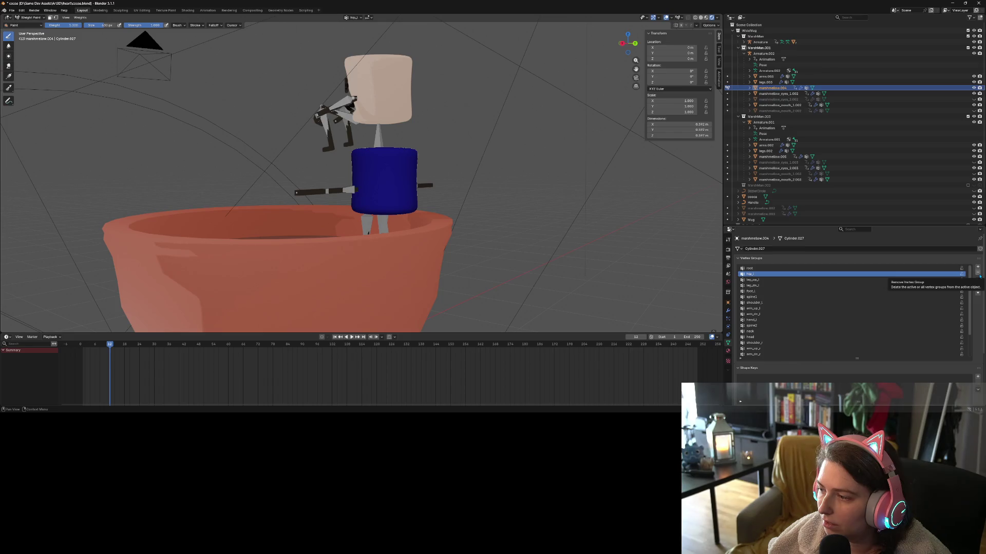
Remove every vertex group from the body mesh until the Vertex Groups list is empty.
left_click(979, 276)
left_click(979, 276)
left_click(979, 276)
left_click(979, 276)
left_click(979, 276)
left_click(979, 276)
left_click(979, 275)
left_click(979, 276)
left_click(979, 275)
left_click(979, 276)
left_click(979, 276)
left_click(979, 276)
left_click(979, 275)
left_click(979, 276)
left_click(979, 275)
left_click(979, 276)
left_click(978, 275)
left_click(978, 275)
left_click(979, 276)
mouse_move(576, 275)
middle_mouse_down()
mouse_move(476, 268)
mouse_move(715, 257)
mouse_move(720, 198)
middle_mouse_up()
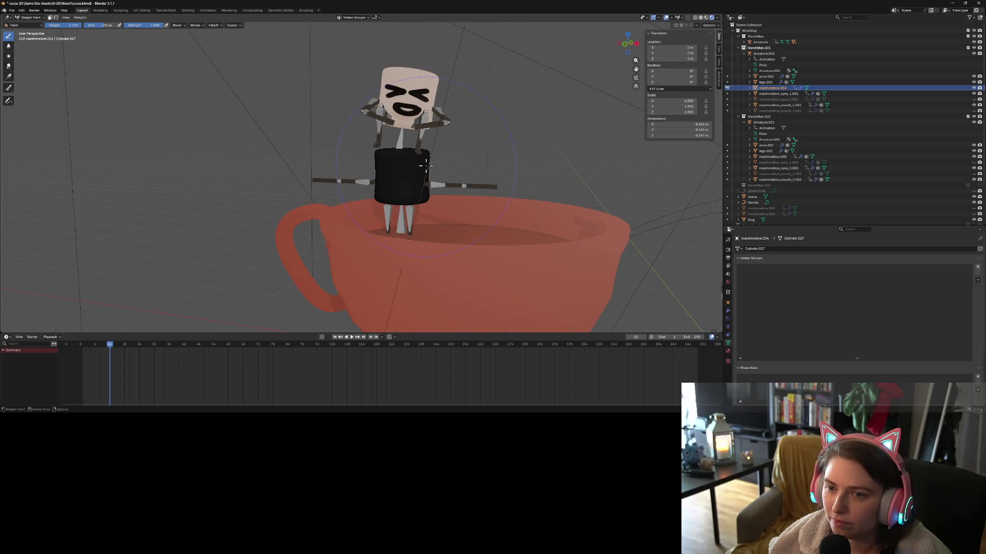
left_click(26, 17)
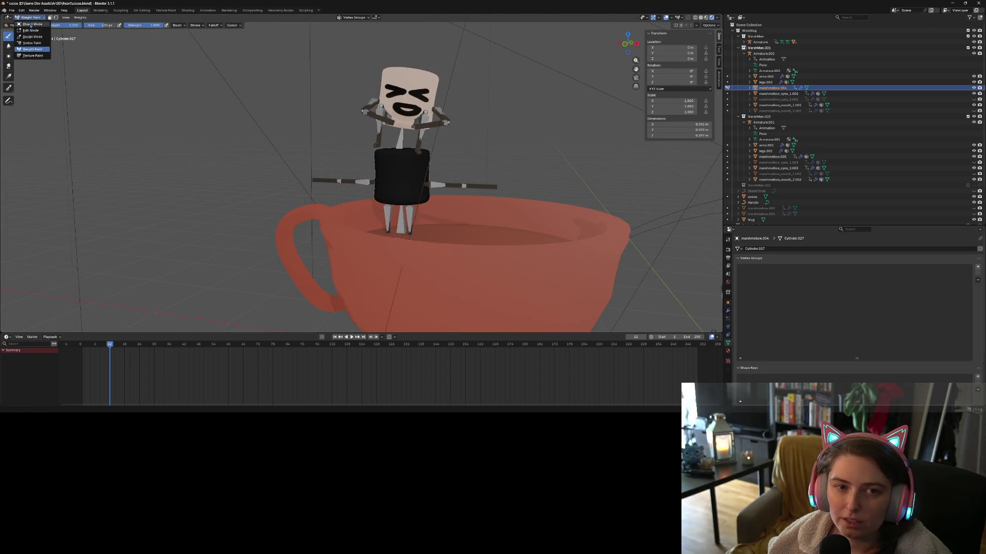
Return to Object Mode, then put the armature into Pose Mode with Ctrl+Tab.
left_click(30, 24)
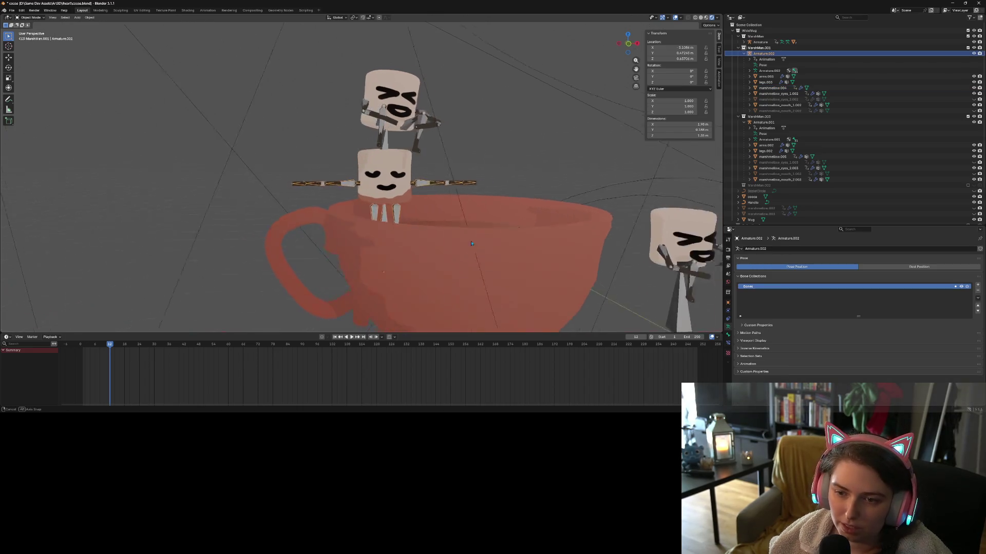
scroll(446, 240, "up", 5)
key("ctrl+Tab")
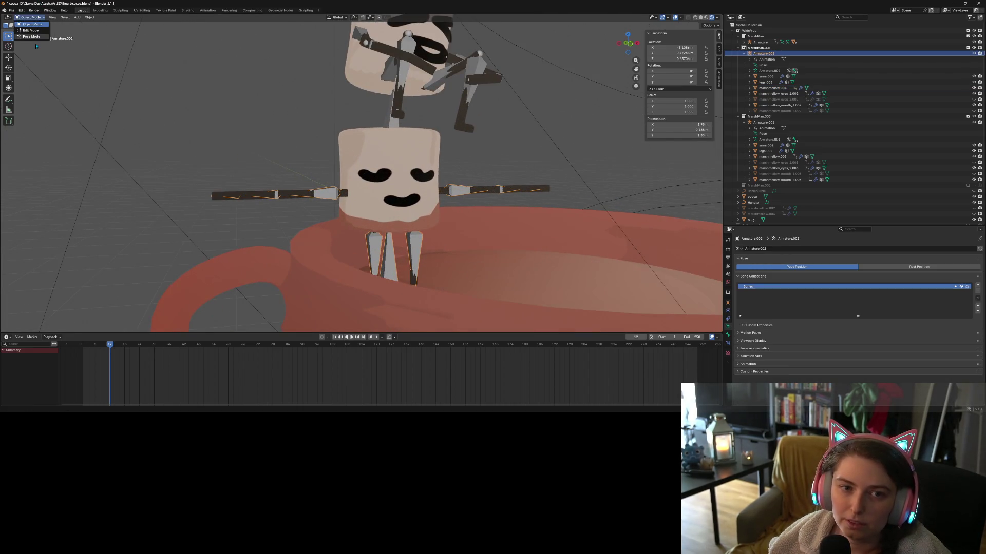
scroll(398, 243, "down", 3)
Rotate one leg bone about 95.4° around the global X axis.
left_click(395, 227)
middle_click_drag(394, 226, 420, 243)
key("r")
key("x")
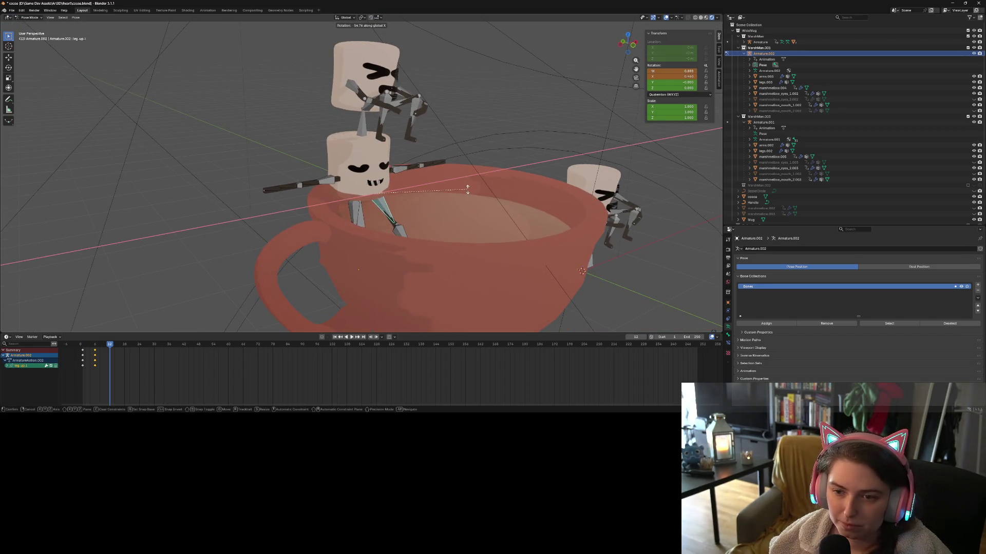
left_click(443, 133)
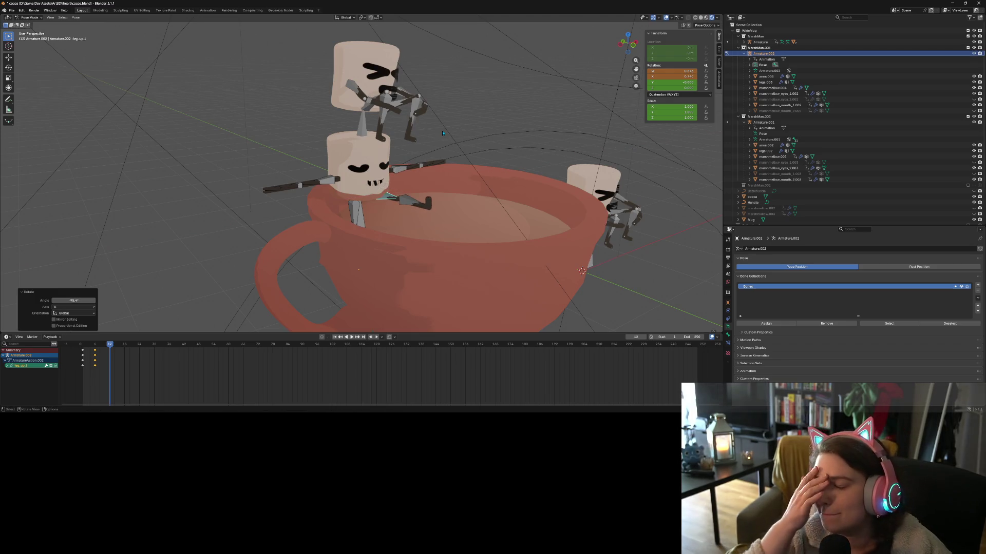
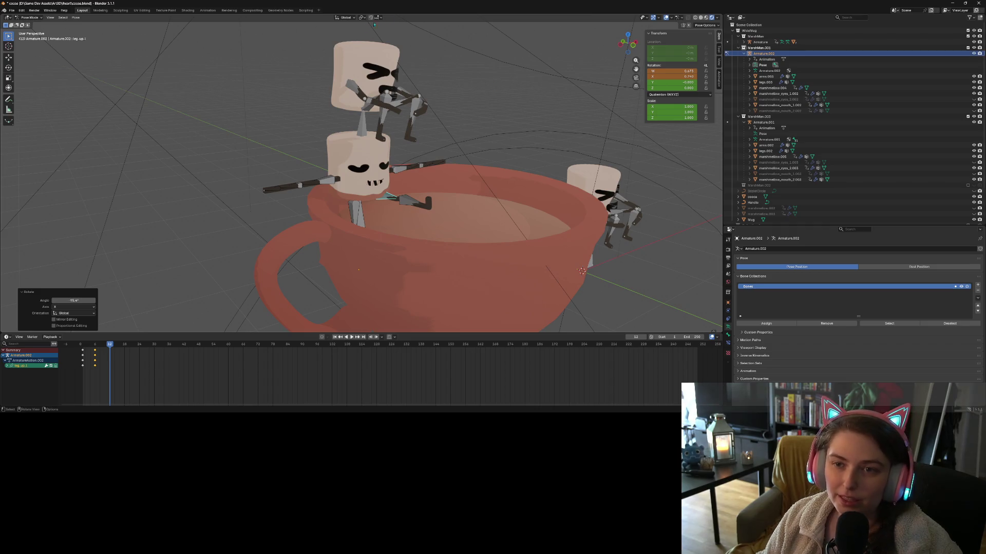
Save cocoa.blend, inspect the seated marshmallow's head up close, and select marshmallow_mouth_1.002.
key("ctrl+s")
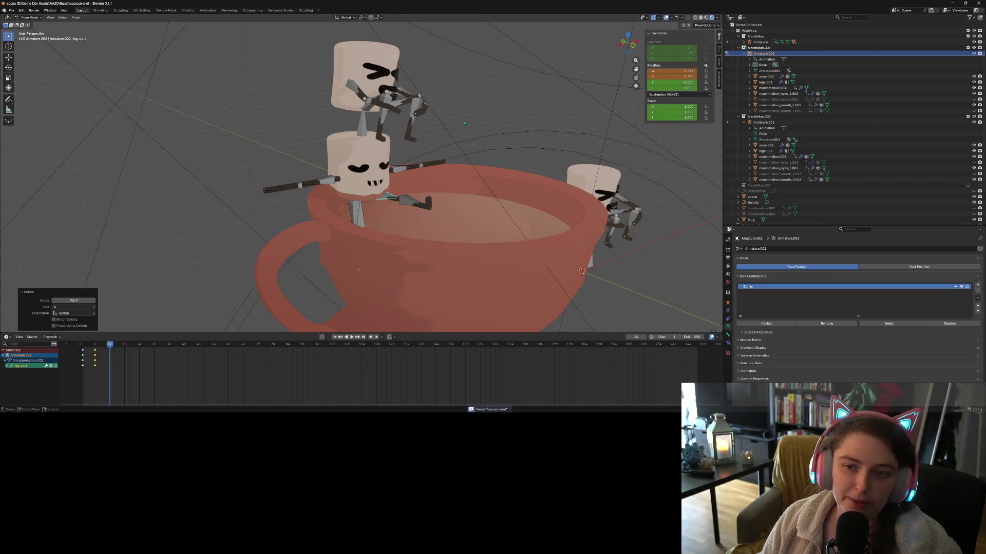
scroll(442, 187, "up", 8)
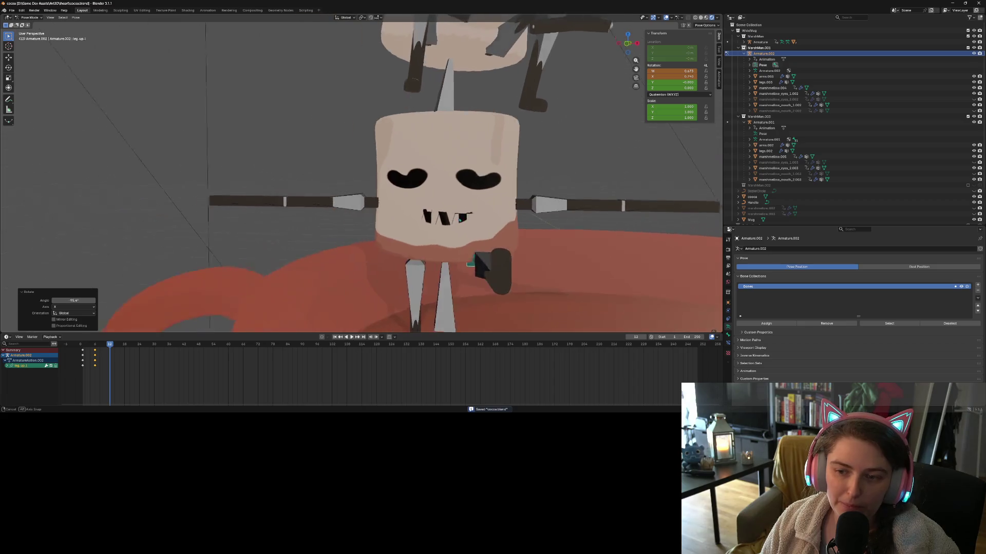
left_click(509, 214)
mouse_move(510, 214)
middle_mouse_down()
mouse_move(443, 208)
mouse_move(570, 161)
mouse_move(498, 184)
mouse_move(462, 179)
middle_mouse_up()
left_click(780, 104)
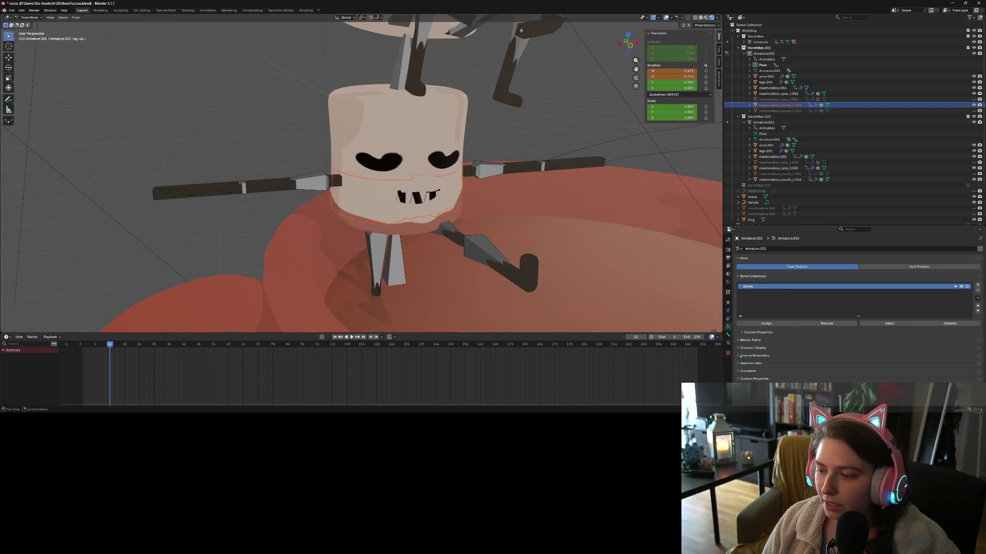
In Object Mode, delete every vertex group from the marshmallow's mouth mesh, including root, foot_l and spine1.
left_click(30, 17)
left_click(30, 23)
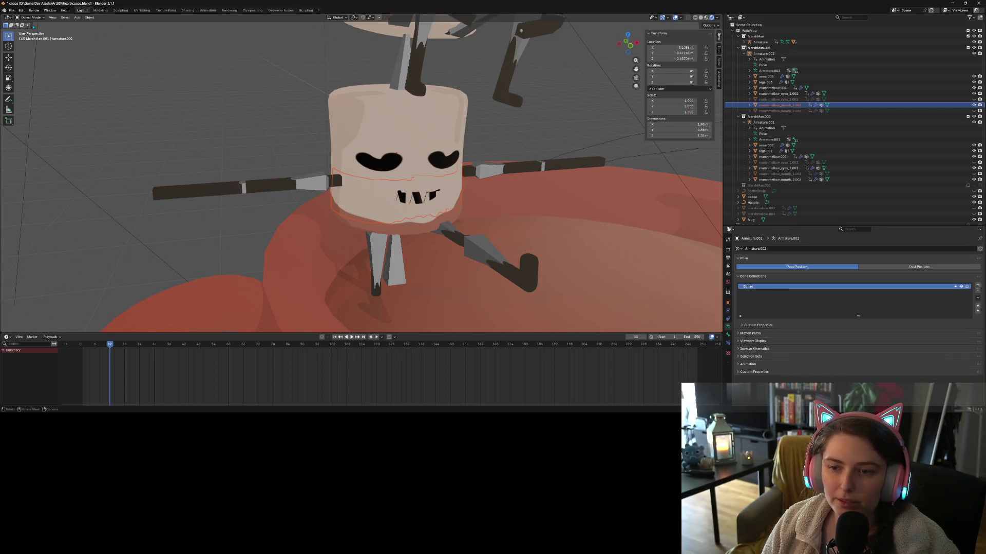
left_click(779, 105)
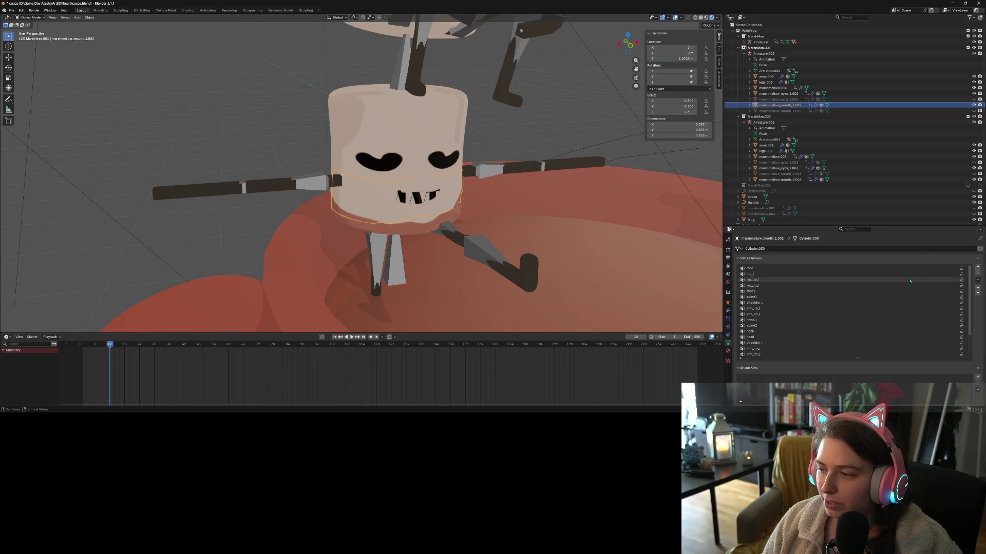
left_click(750, 268)
left_click(978, 273)
left_click(978, 273)
left_click(978, 273)
left_click(978, 273)
left_click(978, 273)
left_click(978, 273)
left_click(978, 273)
left_click(978, 273)
left_click(978, 273)
left_click(978, 273)
left_click(978, 273)
left_click(978, 273)
left_click(978, 273)
left_click(978, 273)
left_click(978, 273)
Remove all vertex groups from the second eye mesh.
left_click(778, 99)
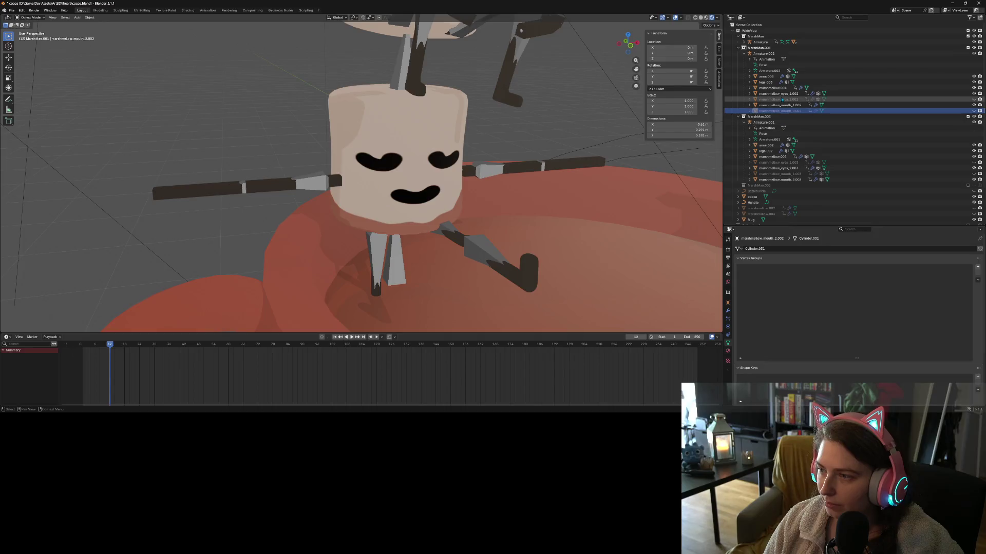
double_click(978, 273)
double_click(978, 273)
left_click(978, 273)
double_click(978, 273)
double_click(978, 273)
left_click(978, 273)
double_click(978, 273)
left_click(978, 273)
Clear all vertex groups from the first eye mesh, through leg_dn_r and foot_r, and save.
left_click(777, 94)
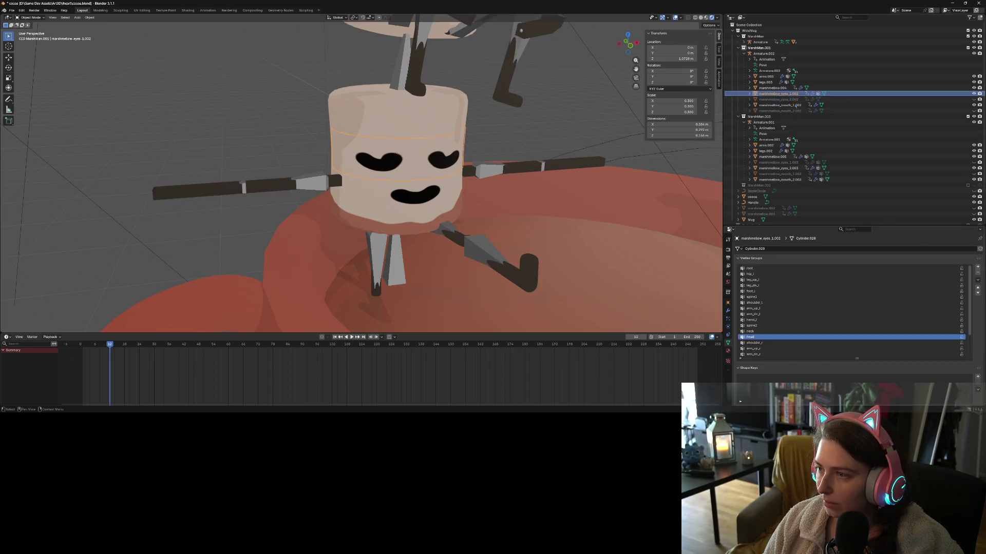
left_click(978, 273)
double_click(978, 273)
double_click(978, 273)
double_click(977, 273)
double_click(977, 273)
left_click(977, 273)
double_click(978, 273)
double_click(978, 274)
left_click(978, 274)
double_click(978, 274)
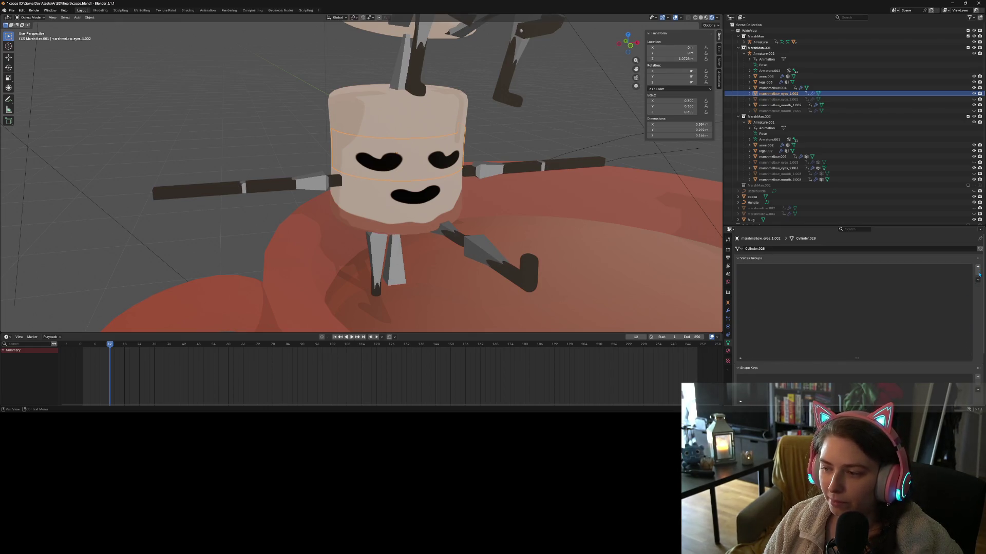
key("ctrl+s")
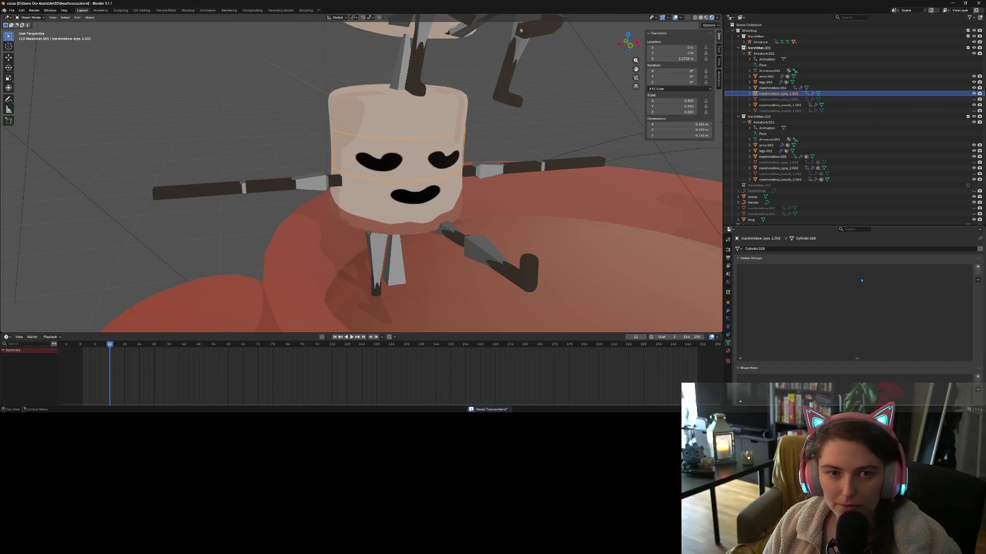
Put Armature.002 in Pose Mode and rotate the right upper leg bone about X.
scroll(689, 300, "down", 5)
middle_click_drag(688, 300, 388, 223)
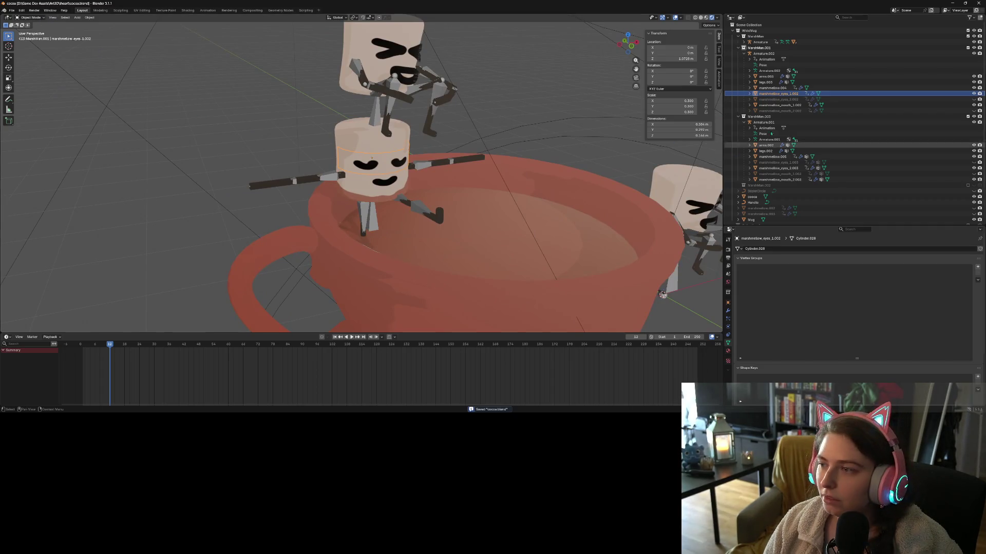
left_click(755, 53)
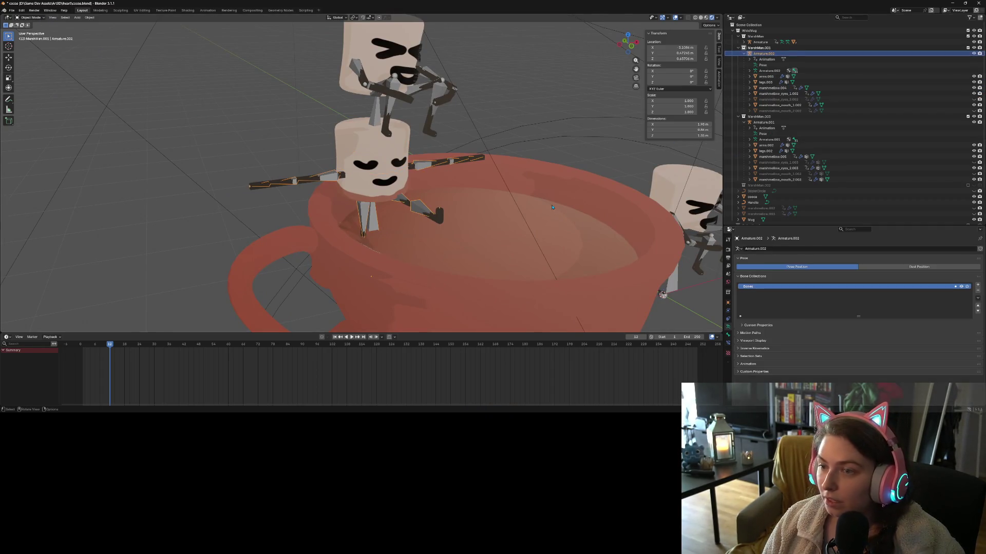
key("ctrl+Tab")
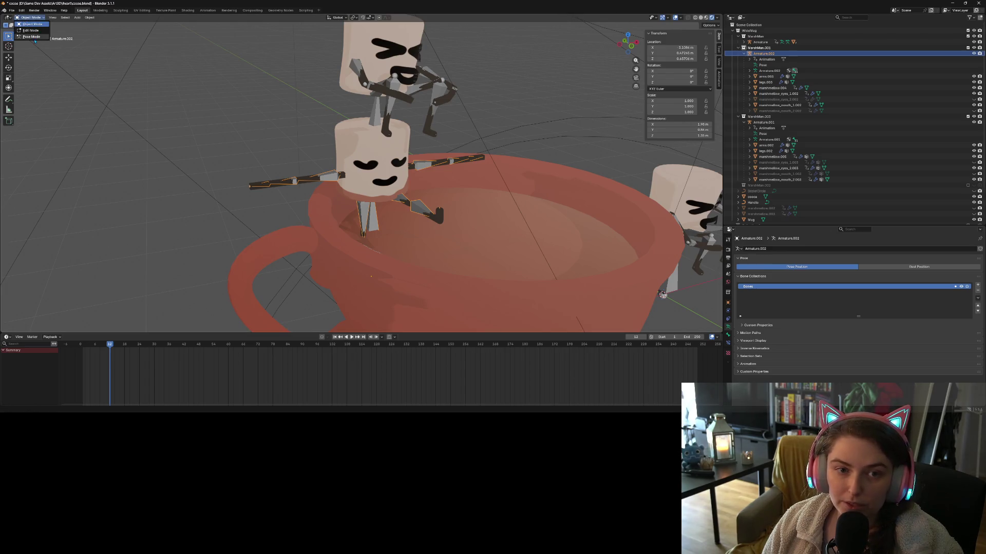
left_click(365, 228)
middle_click_drag(365, 227, 363, 270)
key("r")
key("x")
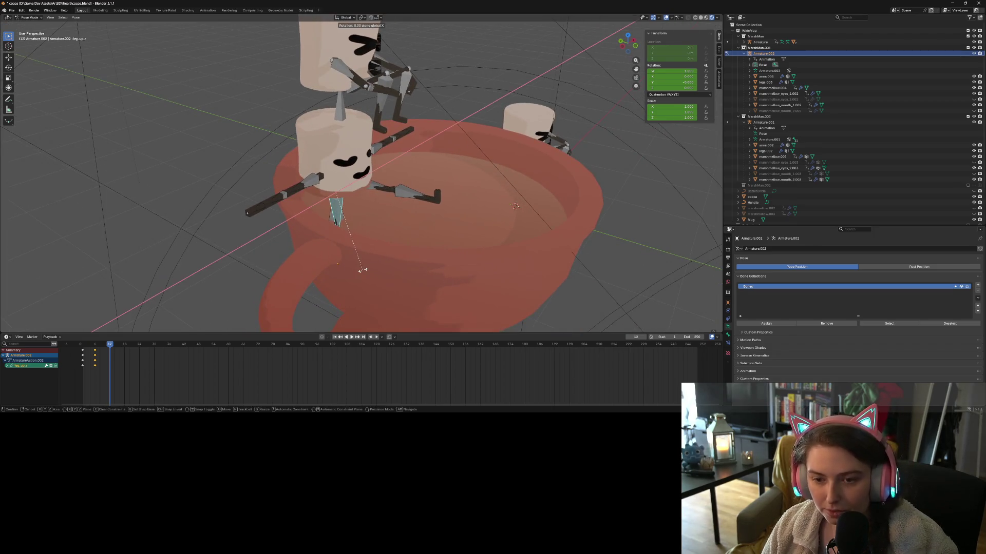
left_click(392, 189)
Refine the upper leg swing with further X rotations, the last one 2.45°.
mouse_move(392, 188)
middle_mouse_down()
mouse_move(396, 262)
mouse_move(359, 208)
middle_mouse_up()
key("r")
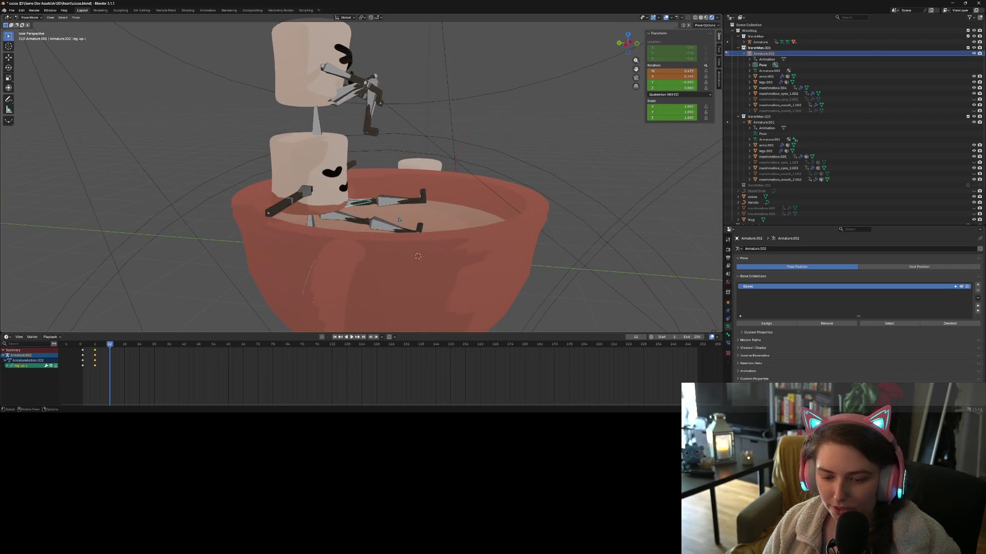
key("x")
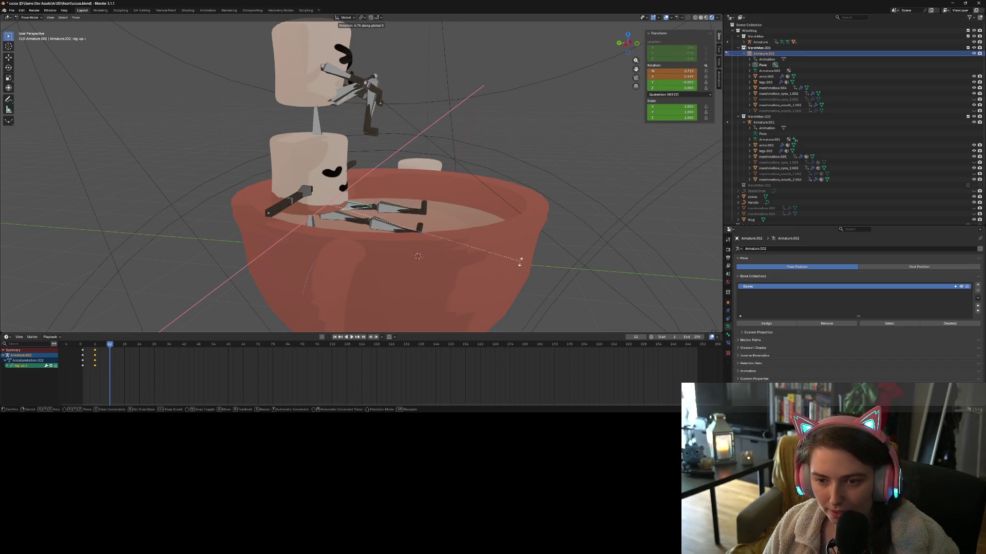
left_click(518, 264)
mouse_move(519, 264)
middle_mouse_down()
mouse_move(406, 272)
mouse_move(377, 262)
mouse_move(462, 250)
middle_mouse_up()
scroll(380, 268, "up", 4)
scroll(370, 267, "down", 3)
key("r")
key("x")
left_click(457, 247)
Rotate both lower leg bones about X by roughly 58° so they hang down.
scroll(457, 247, "up", 4)
middle_click_drag(458, 247, 373, 208)
left_click(373, 209)
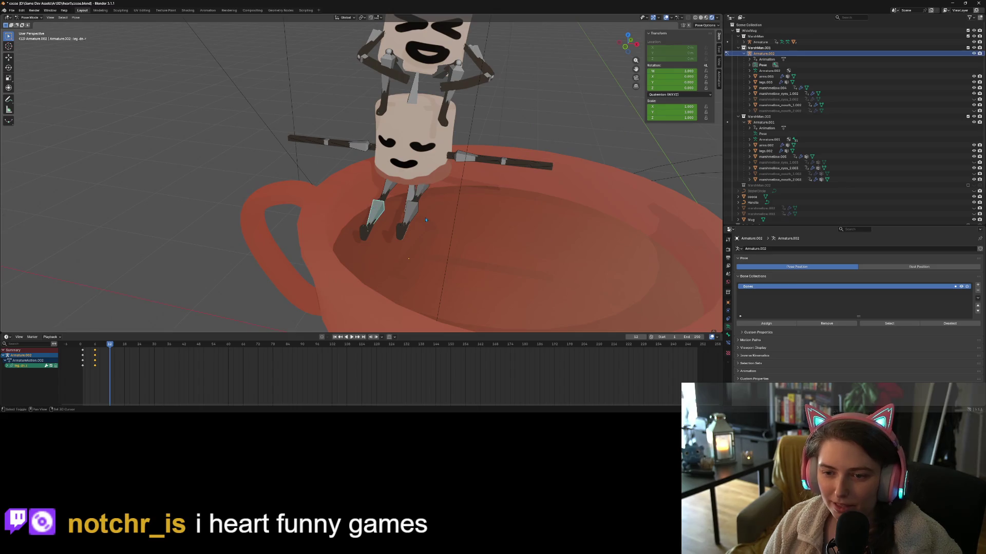
left_click(412, 215, "shift")
middle_click_drag(427, 226, 452, 262)
key("r")
key("x")
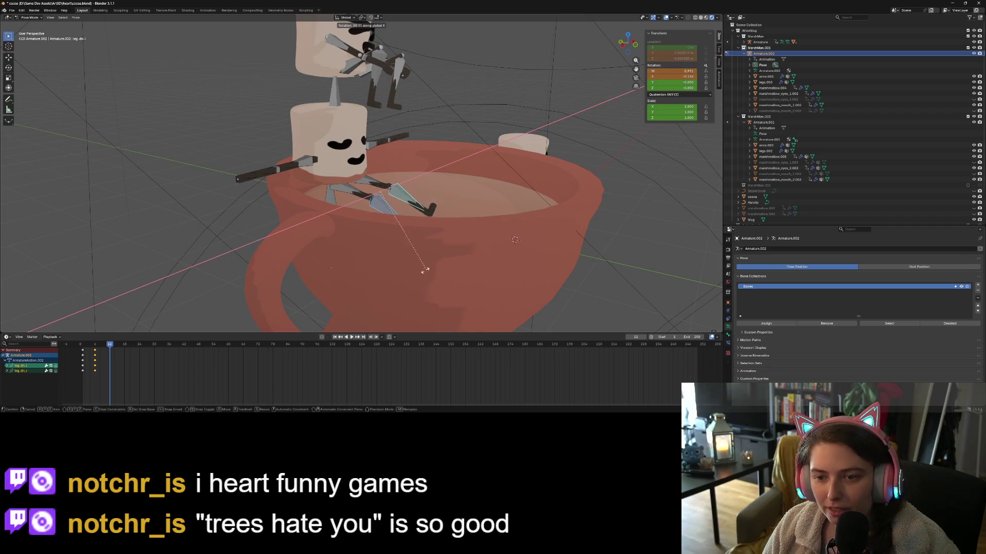
left_click(365, 262)
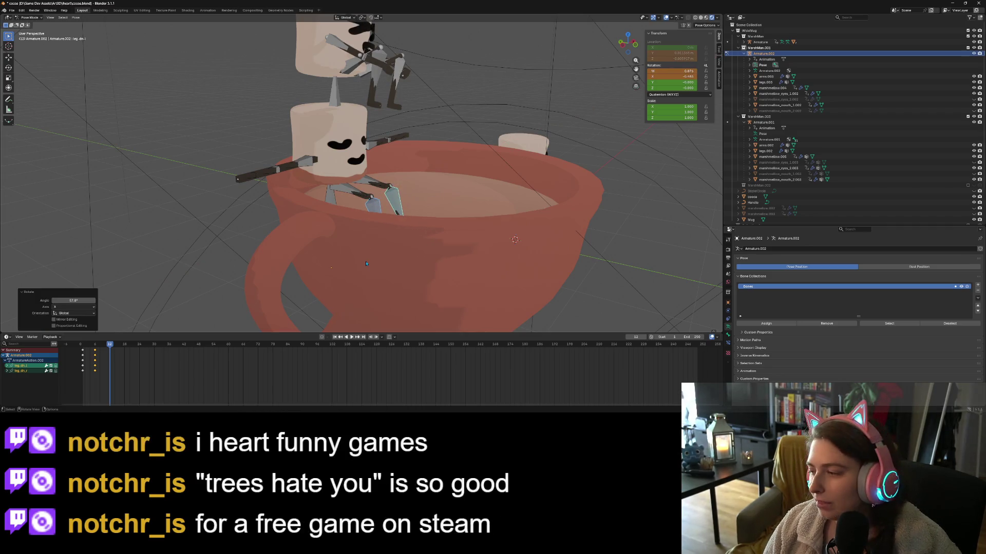
Check the leg pose from above, save cocoa.blend, and focus Steam's store search box.
middle_click_drag(389, 259, 394, 262)
scroll(390, 255, "up", 2)
scroll(390, 255, "down", 2)
key("ctrl+s")
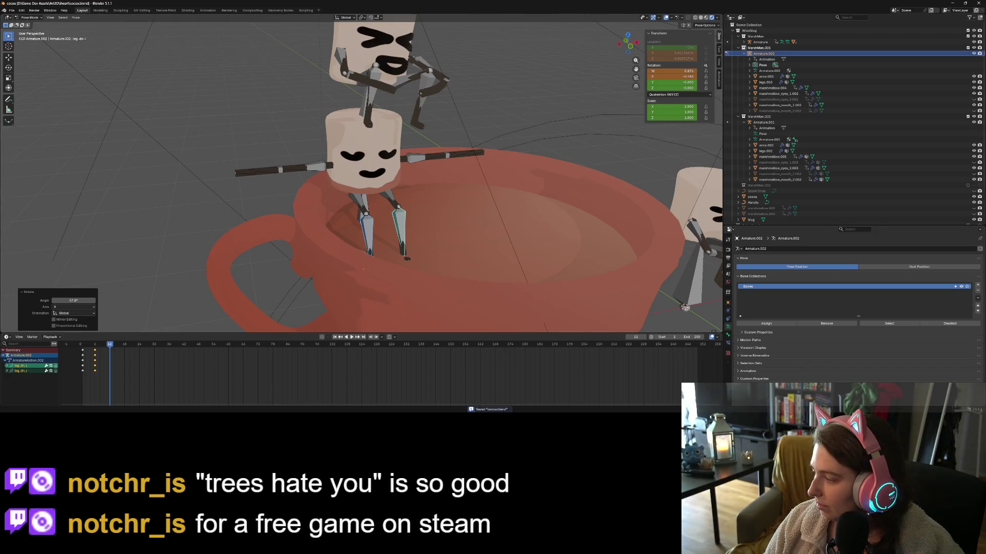
left_click(613, 63)
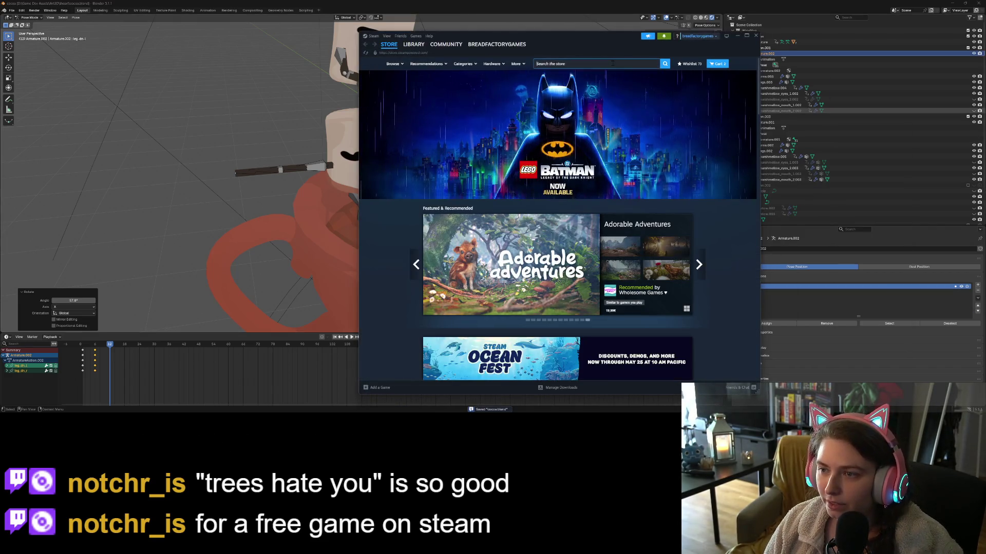
Search the Steam store for 'trees ha' and open the Trees Hate You page.
type("trees hate")
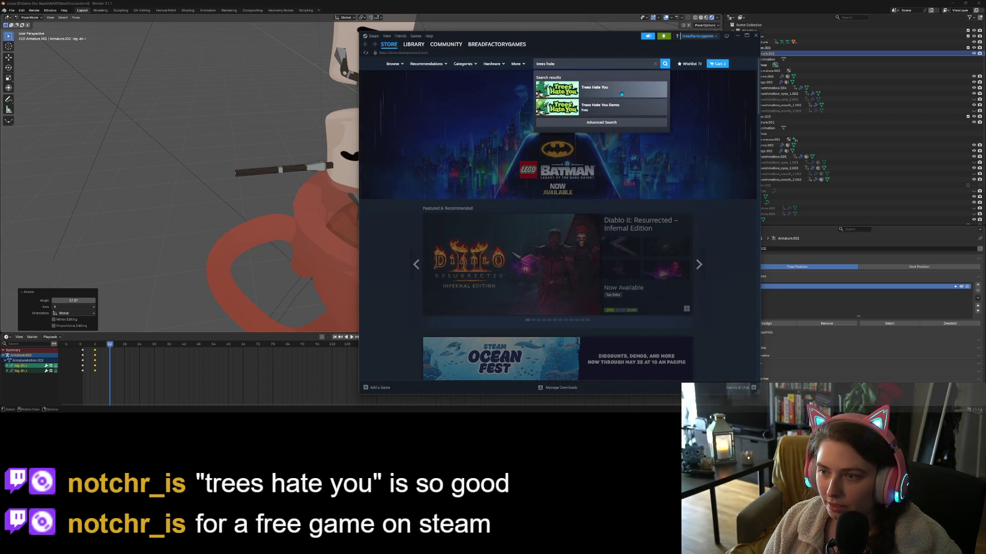
left_click(651, 91)
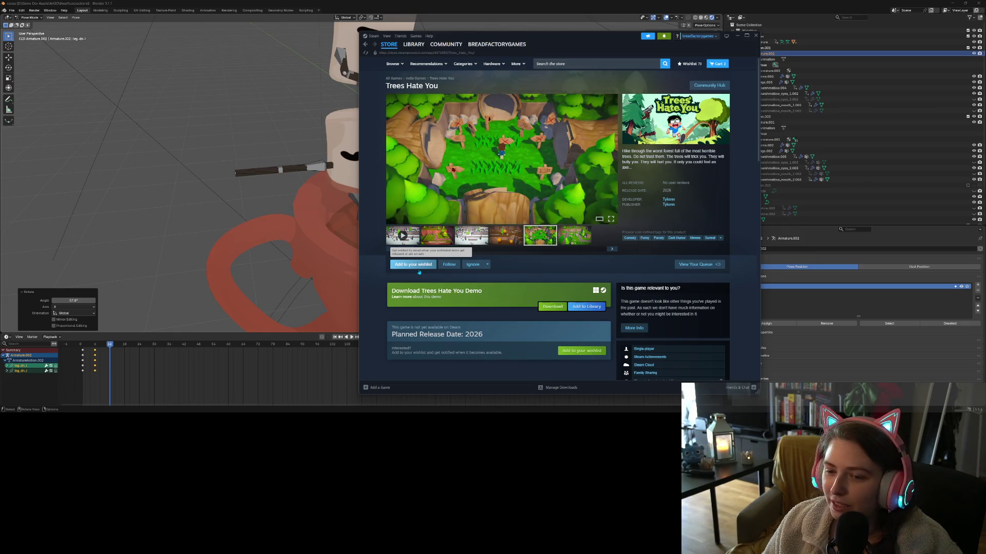
Wishlist Trees Hate You, add its demo to the library, and expand the full description.
left_click(420, 271)
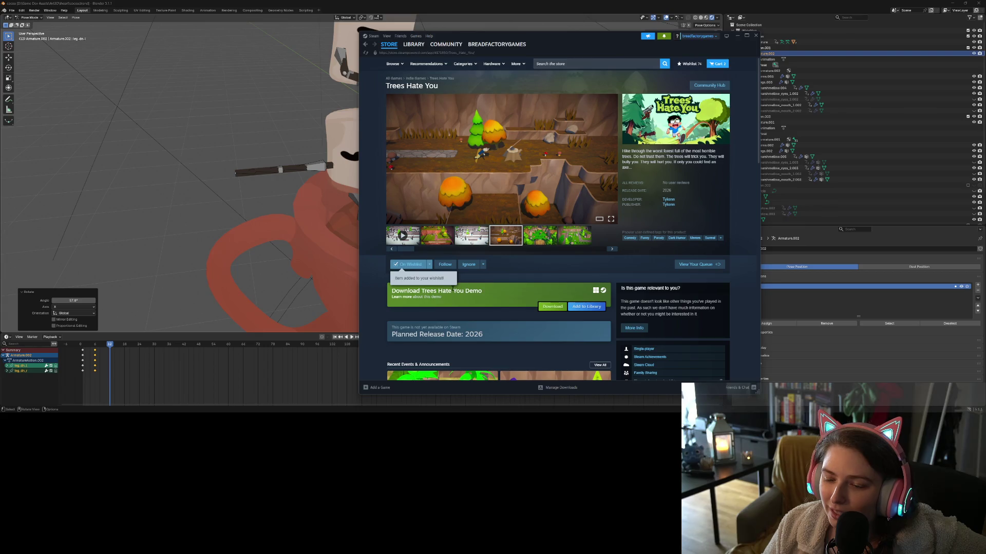
scroll(506, 317, "down", 1)
left_click(552, 250)
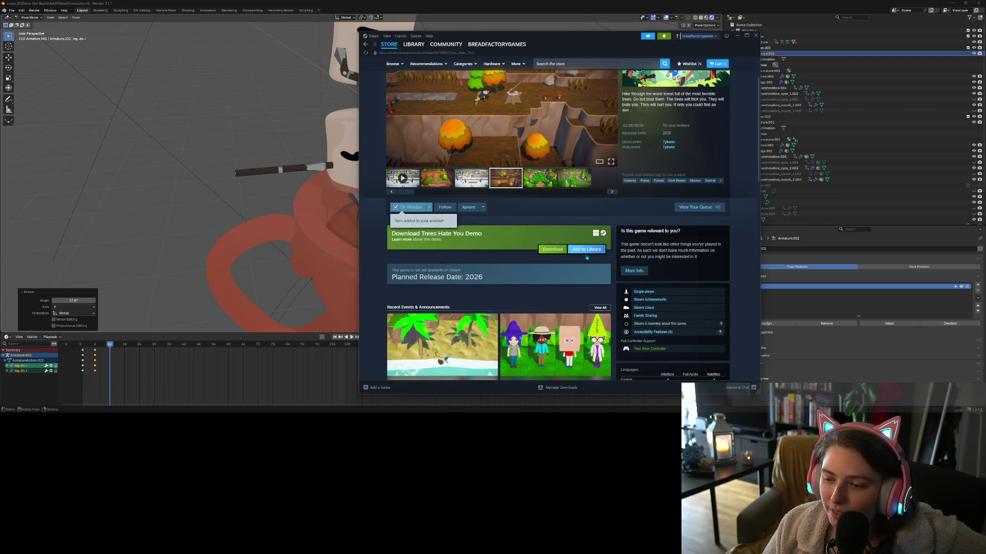
scroll(579, 284, "down", 2)
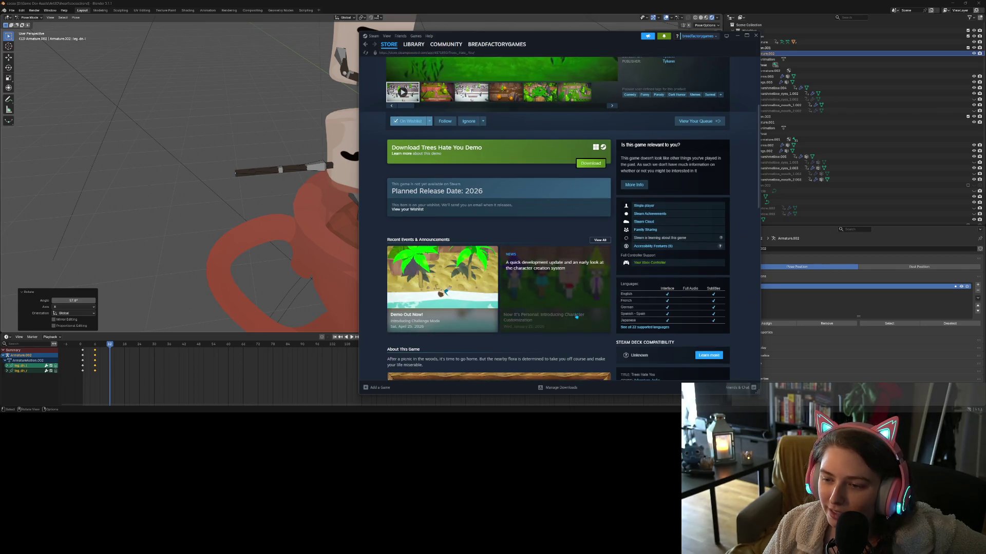
scroll(588, 342, "down", 1)
scroll(586, 344, "down", 3)
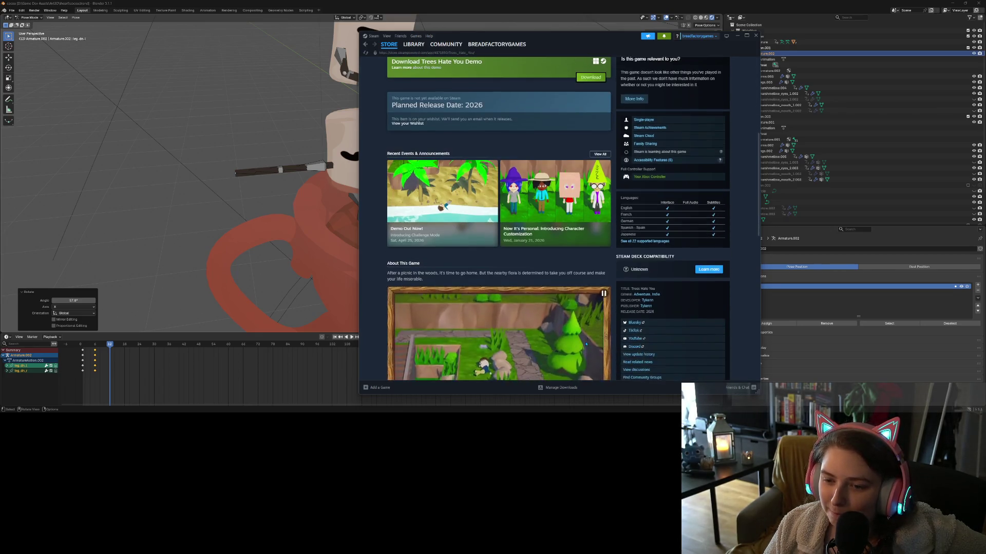
scroll(586, 344, "down", 3)
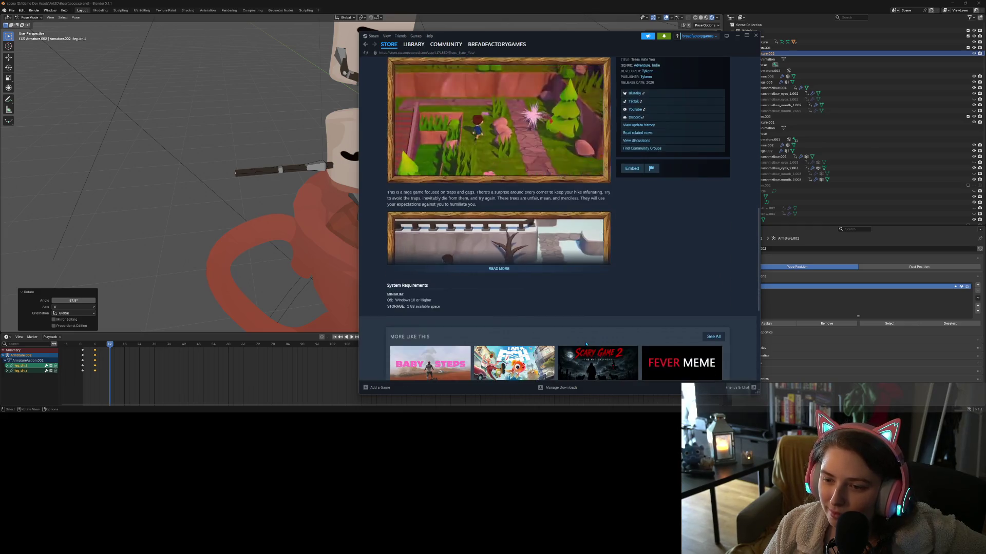
left_click(497, 274)
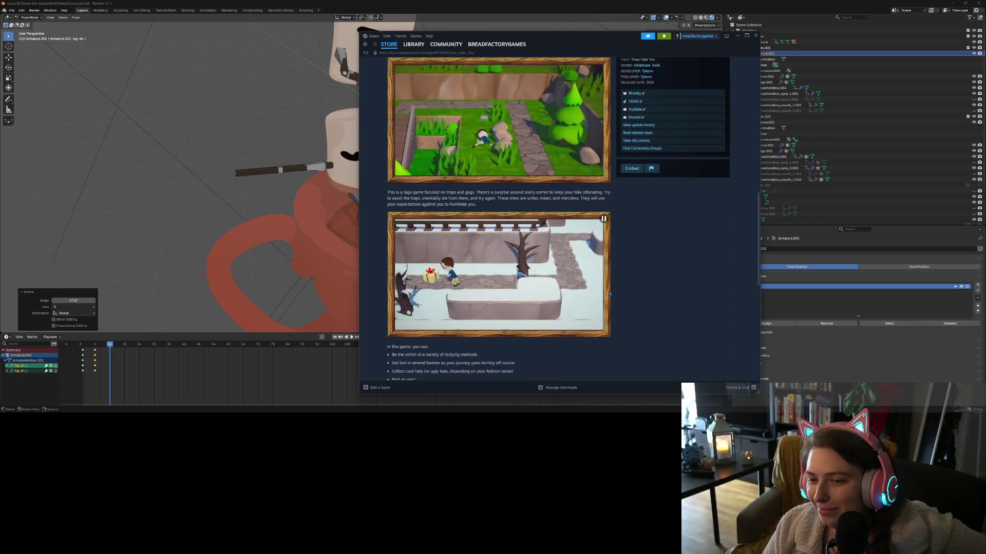
Go to the Steam game library, then minimize Steam to return to Blender.
scroll(624, 349, "down", 4)
scroll(625, 349, "up", 15)
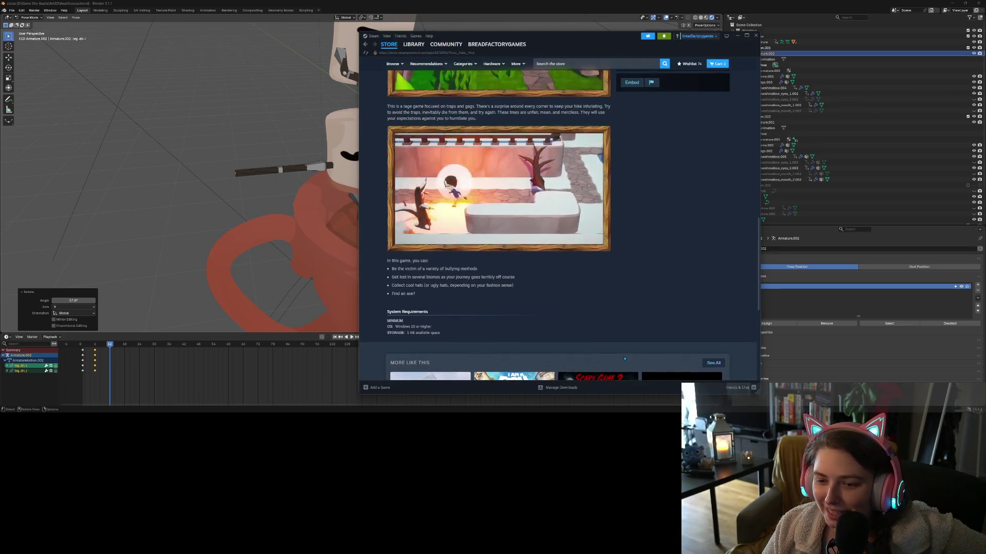
scroll(624, 358, "up", 1)
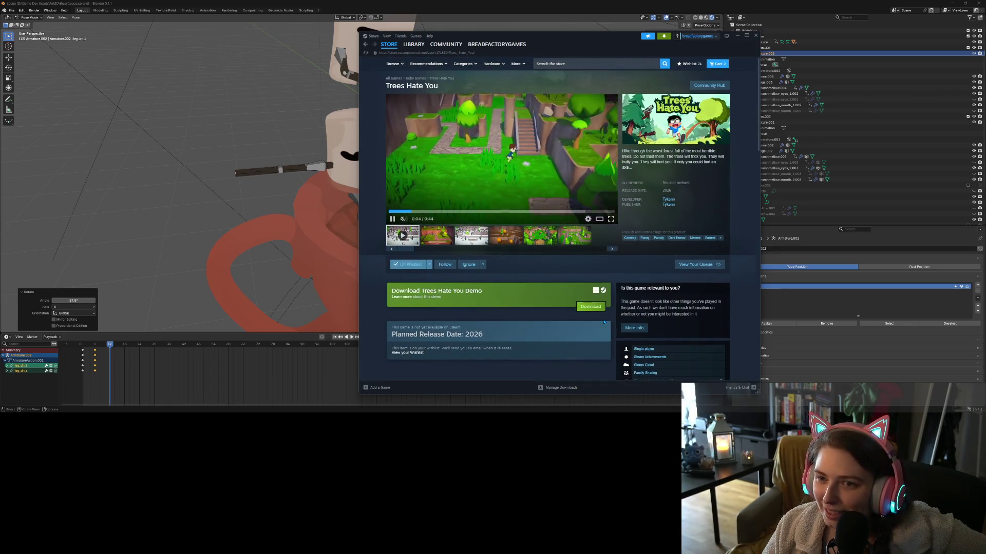
left_click(413, 44)
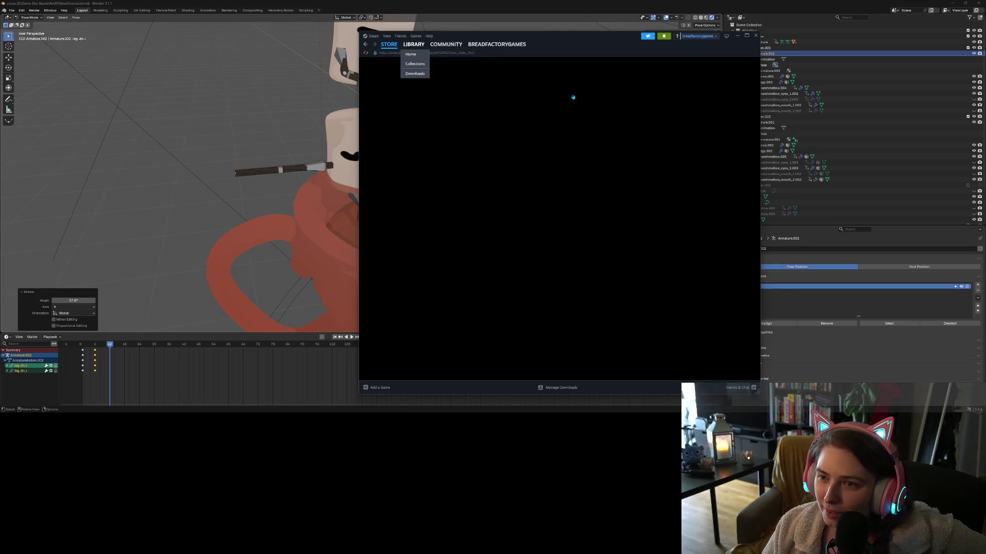
left_click(737, 36)
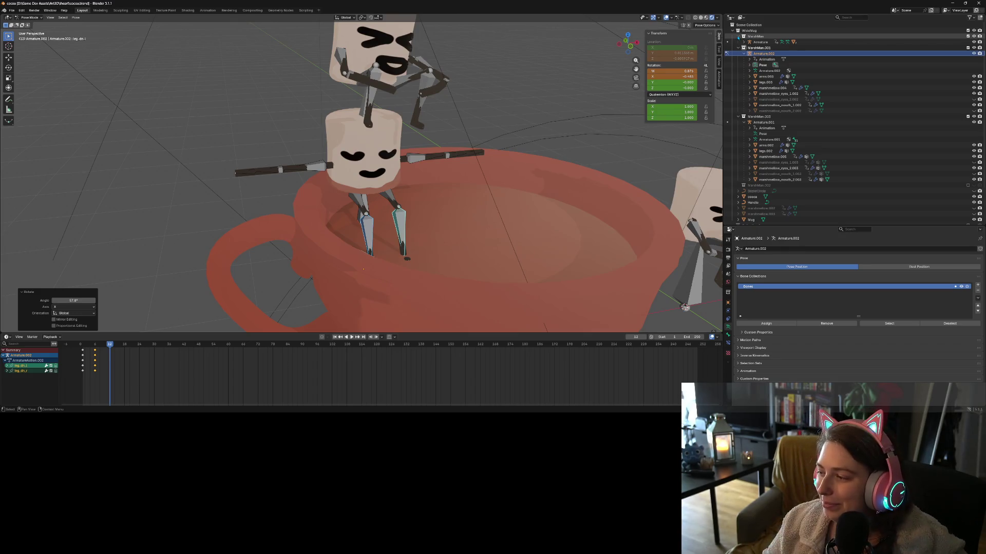
Swing the front marshmallow's right upper arm about Z, then tilt it about X.
scroll(601, 71, "down", 5)
mouse_move(602, 71)
middle_mouse_down()
mouse_move(456, 183)
mouse_move(330, 160)
middle_mouse_up()
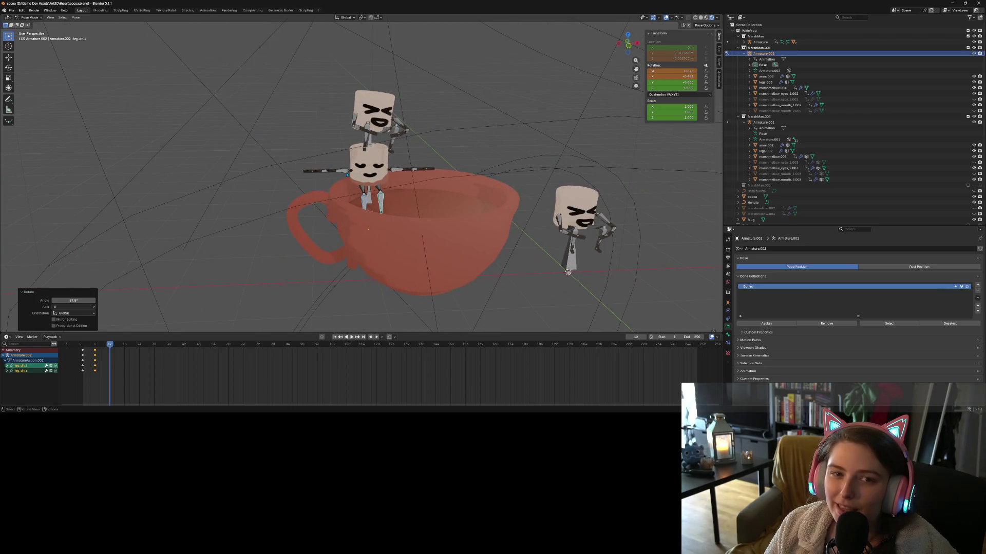
left_click(347, 175)
scroll(430, 222, "up", 6)
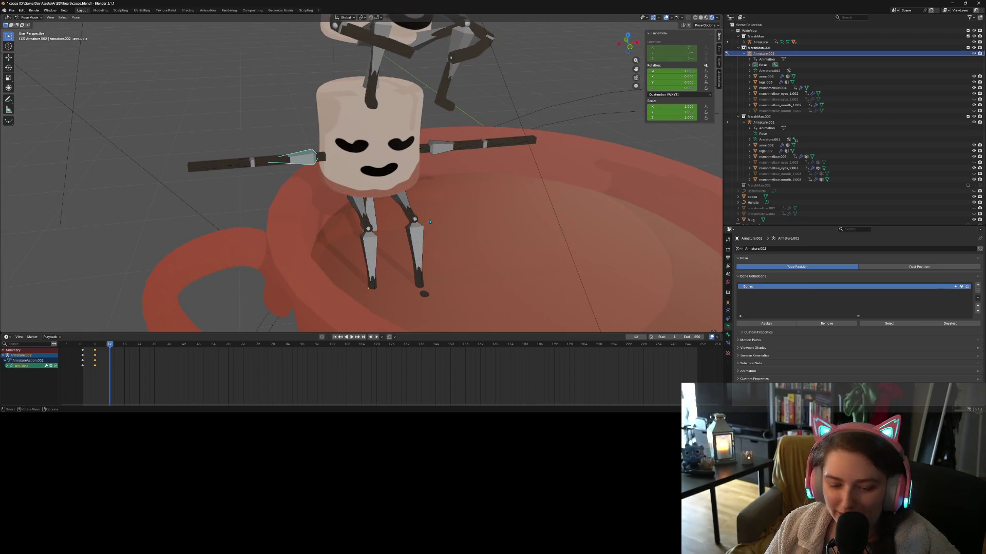
key("r")
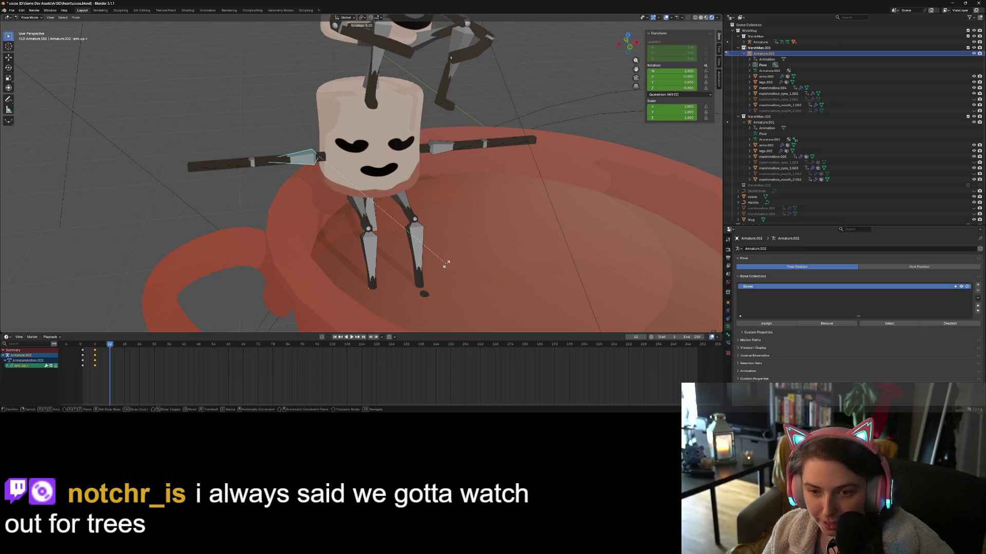
key("z")
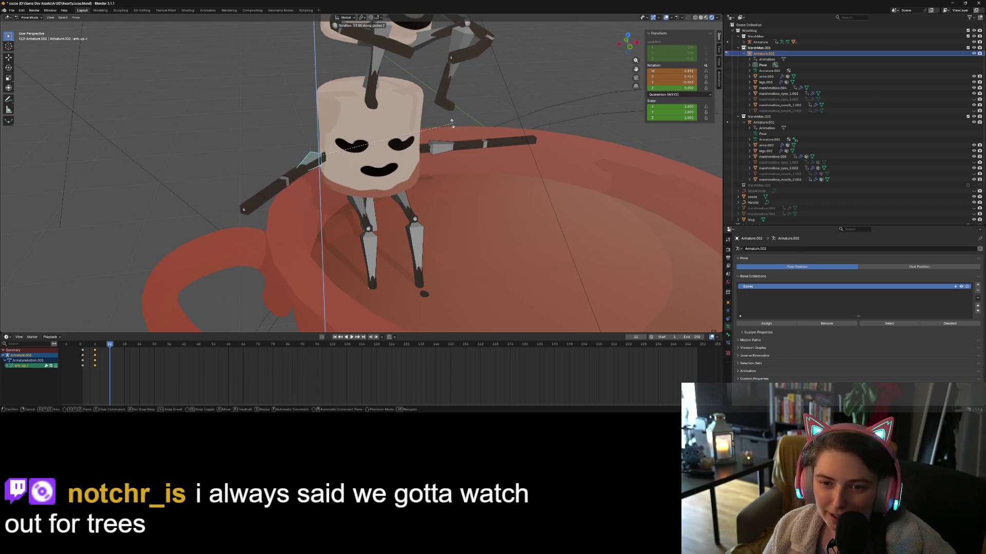
left_click(428, 119)
key("r")
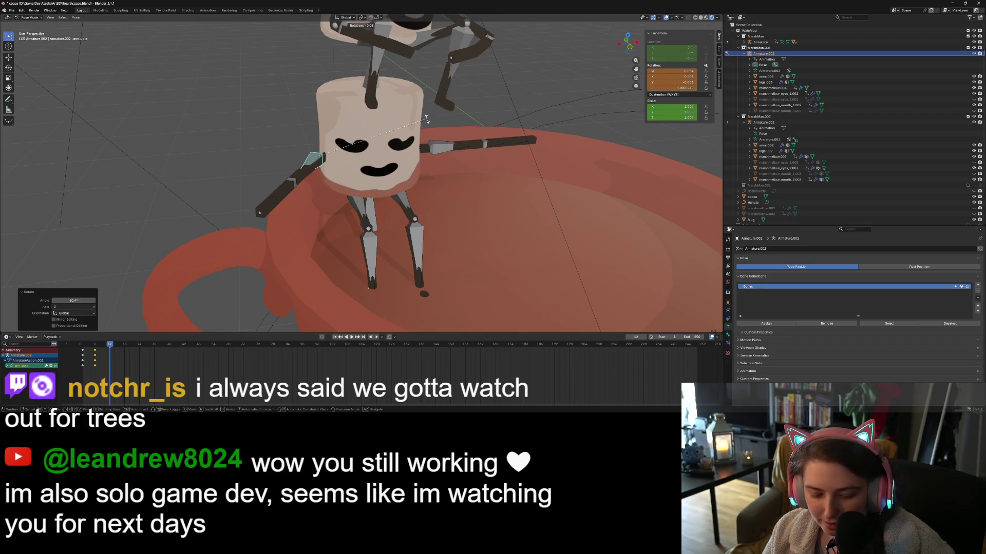
key("x")
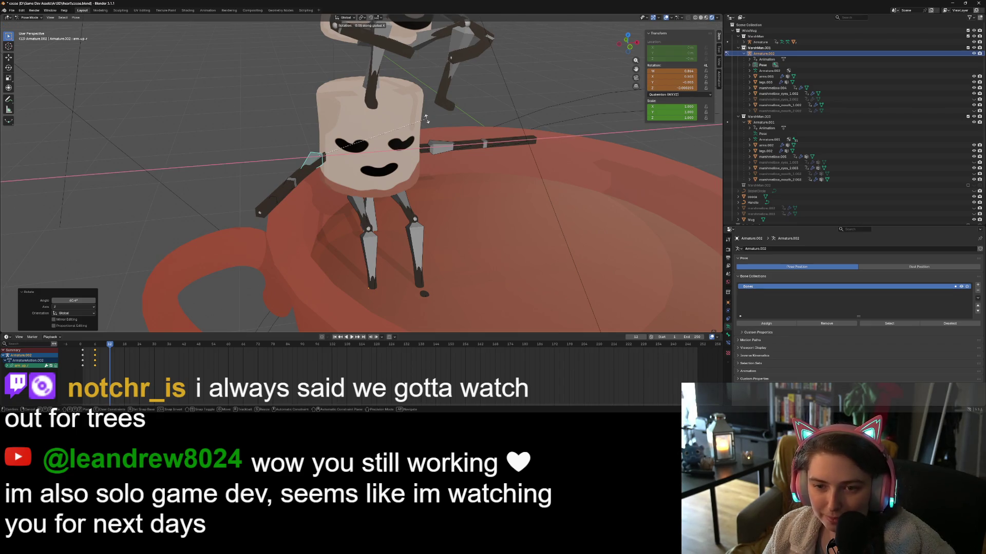
left_click(402, 159)
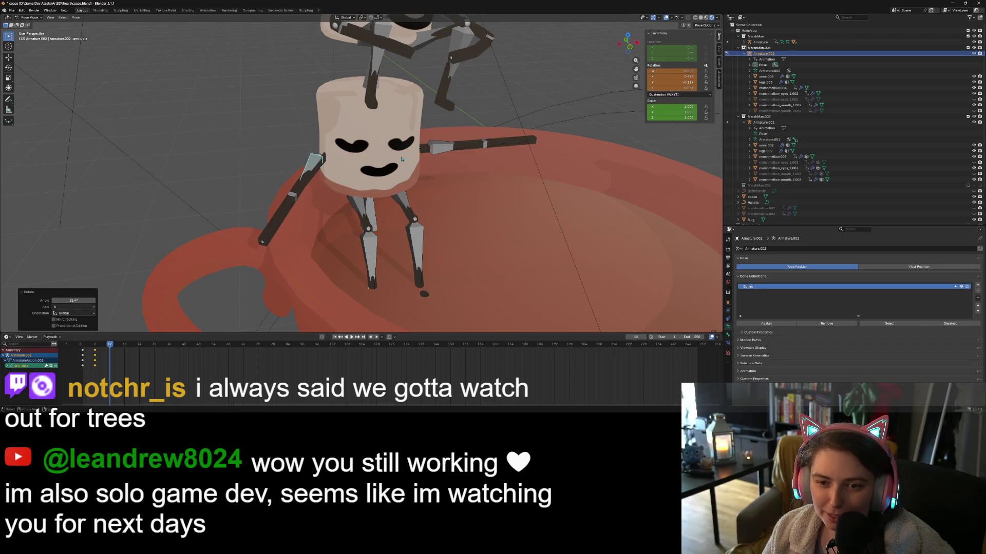
Bend the right forearm about 44° around the Z axis.
left_click(296, 205)
key("r")
key("z")
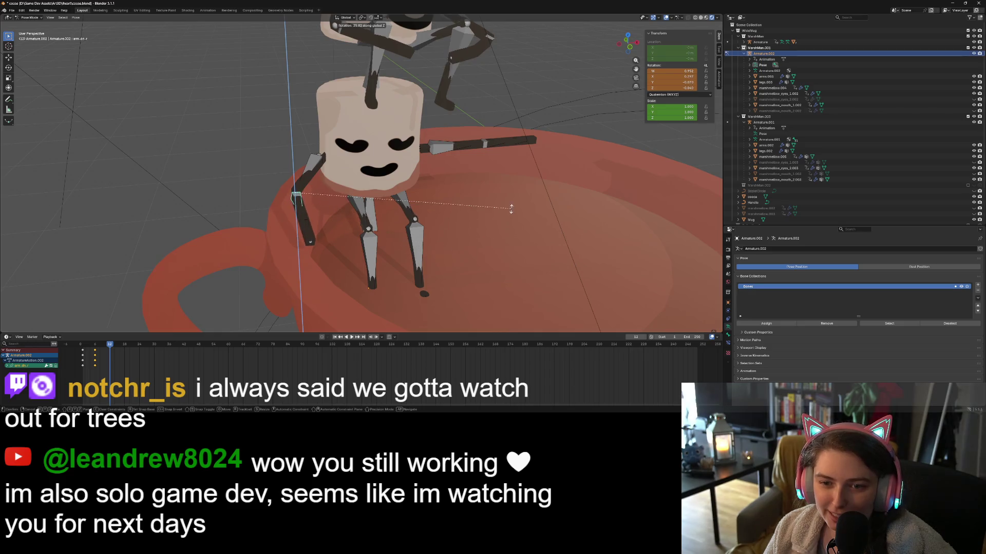
left_click(477, 162)
Swing the left upper arm about Z, then tilt it about X.
left_click(445, 147)
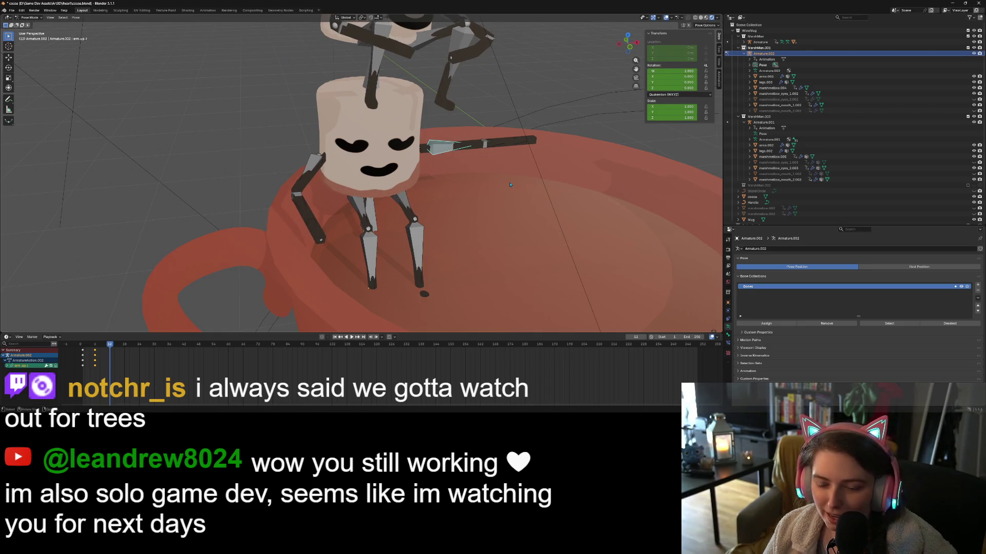
key("r")
key("z")
left_click(502, 181)
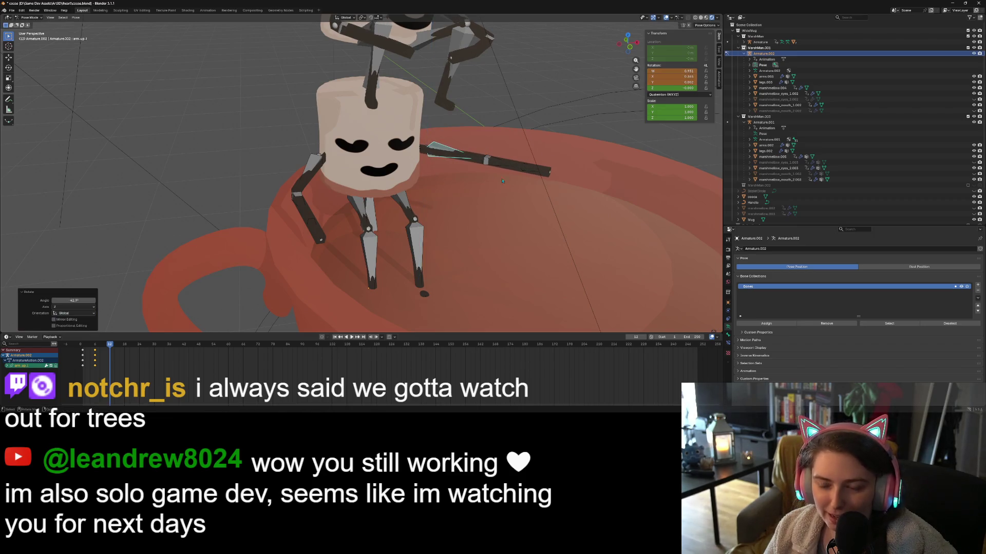
key("r")
key("x")
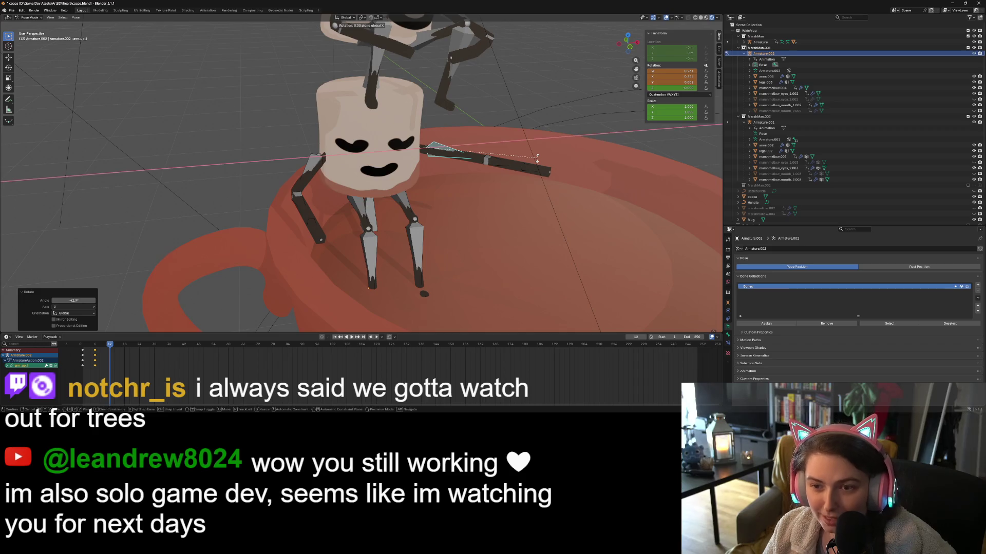
left_click(500, 179)
Bend the left forearm down about Z and keyframe the arm pose at frame 12.
left_click(500, 180)
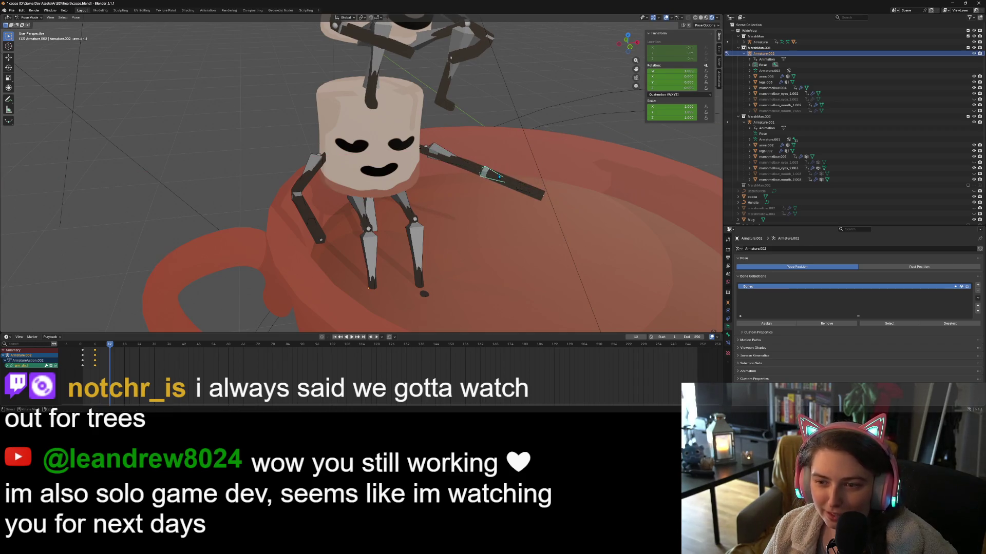
key("r")
key("z")
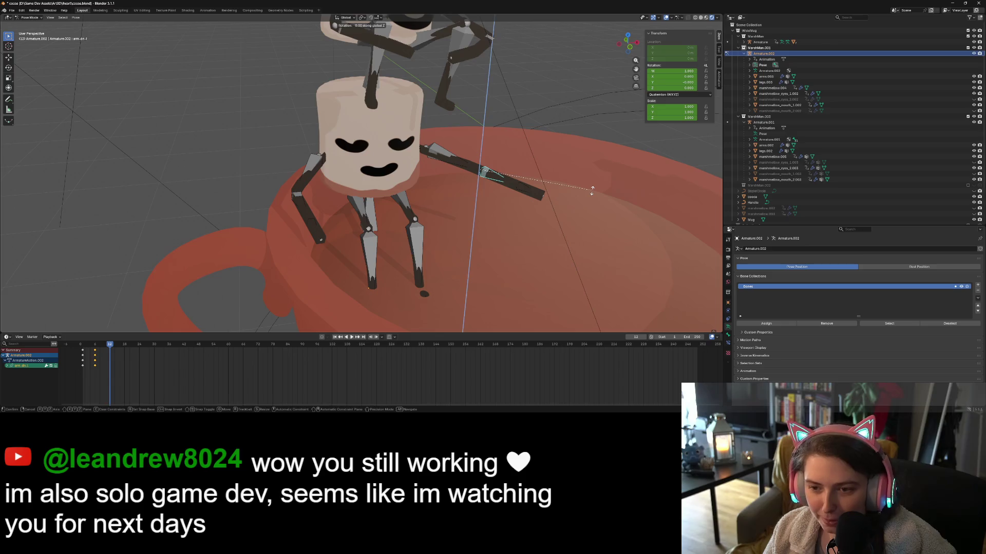
left_click(477, 218)
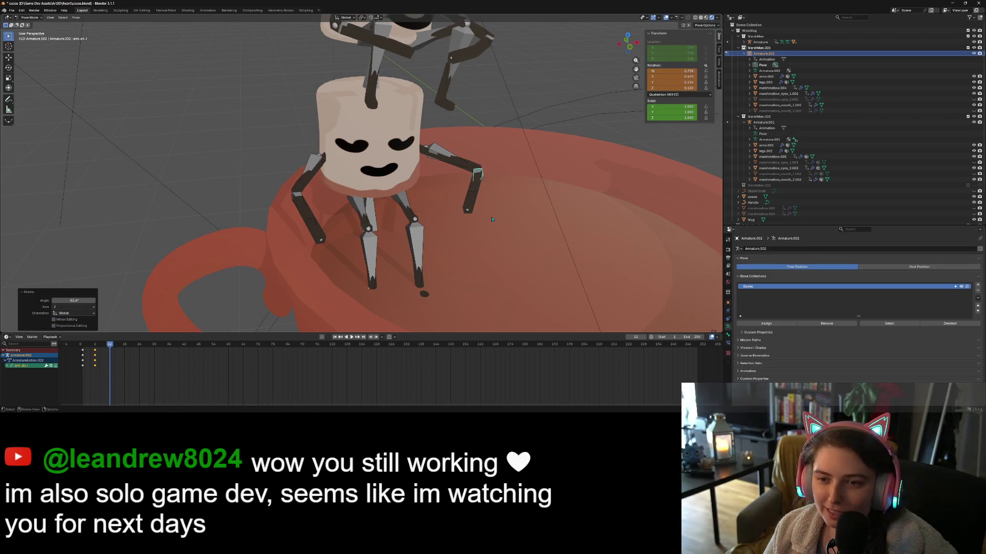
middle_click_drag(477, 218, 492, 222)
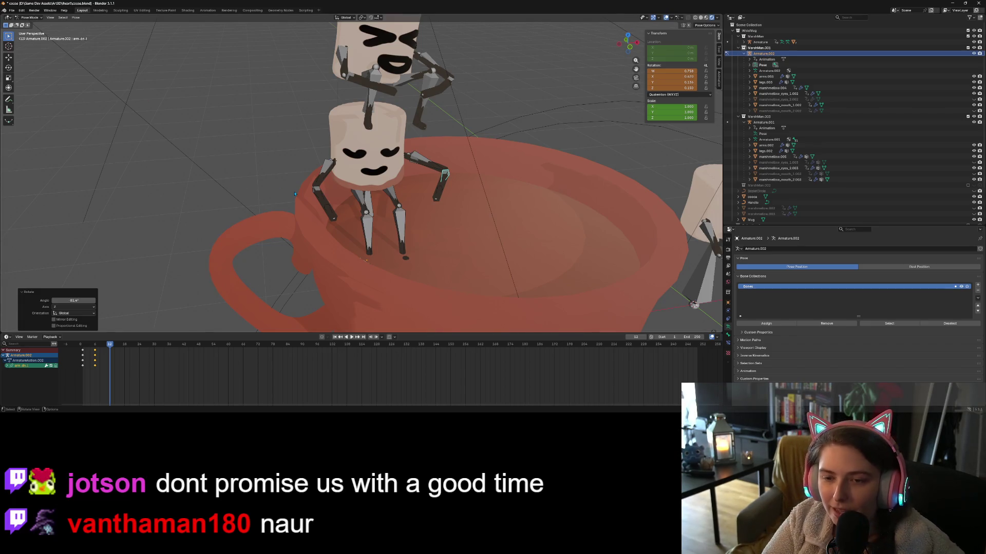
key("i")
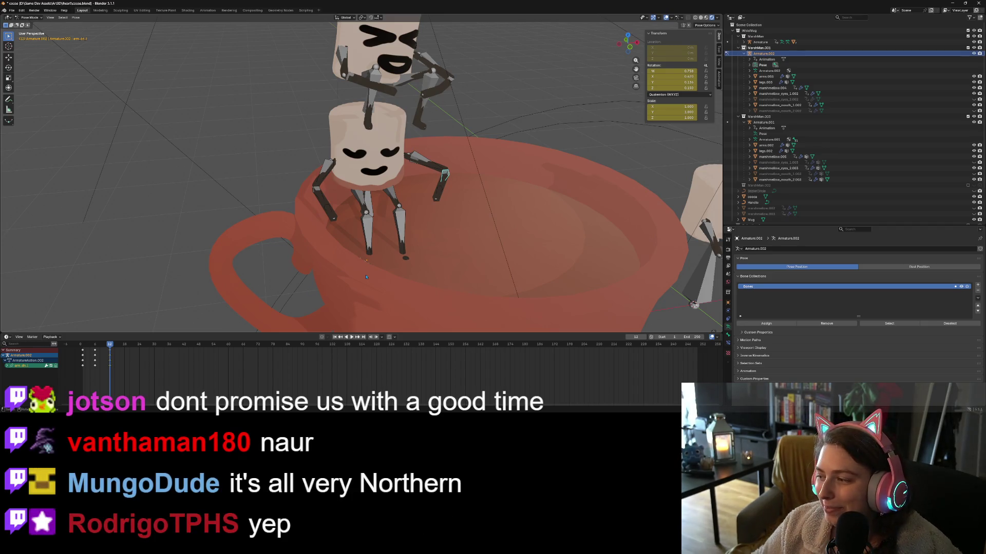
Tilt the marshmallow's leg bones 8.22° about X and keyframe them at frame 12.
scroll(382, 282, "down", 2)
scroll(385, 280, "up", 5)
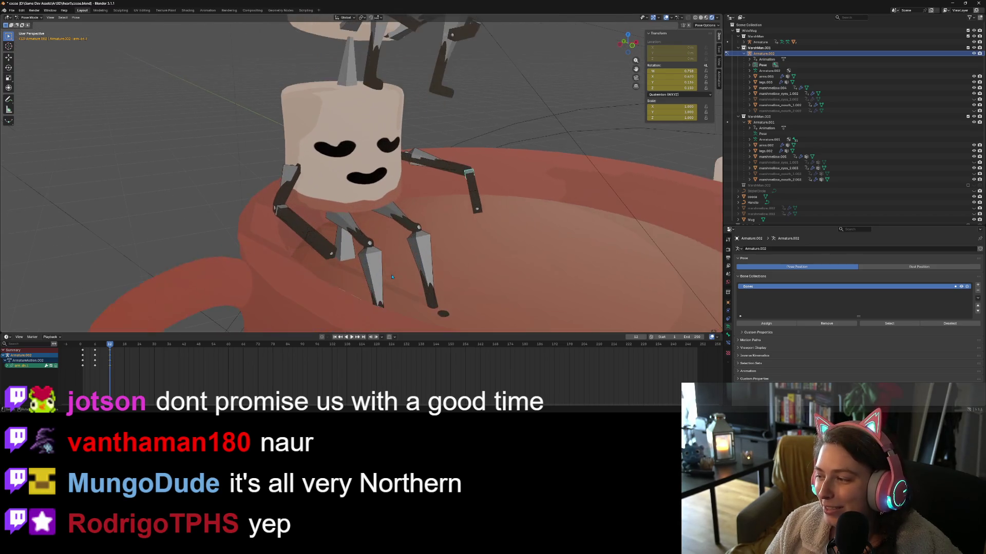
mouse_move(386, 277)
middle_mouse_down()
mouse_move(373, 282)
mouse_move(422, 276)
mouse_move(368, 281)
mouse_move(365, 272)
middle_mouse_up()
left_click(362, 212)
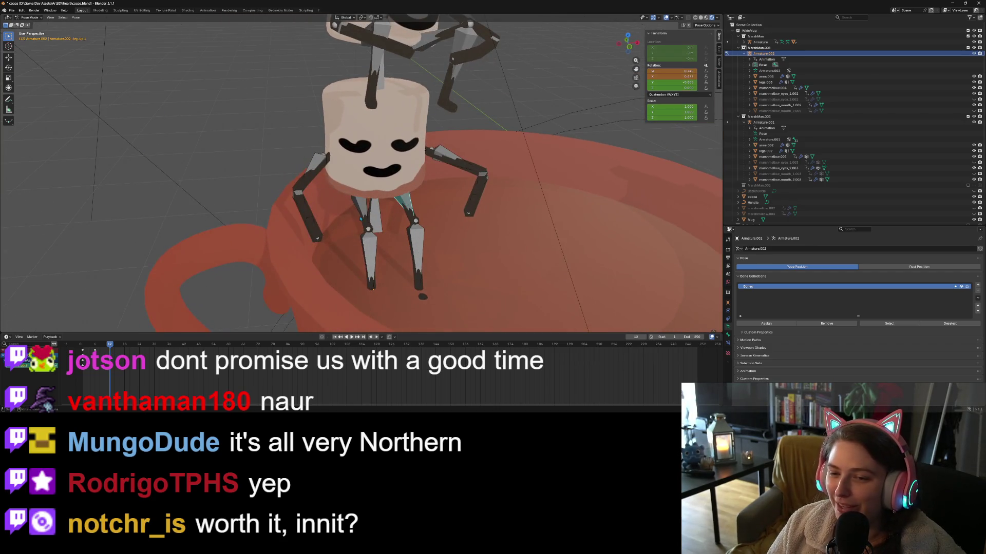
middle_click_drag(362, 212, 423, 260)
key("r")
key("z")
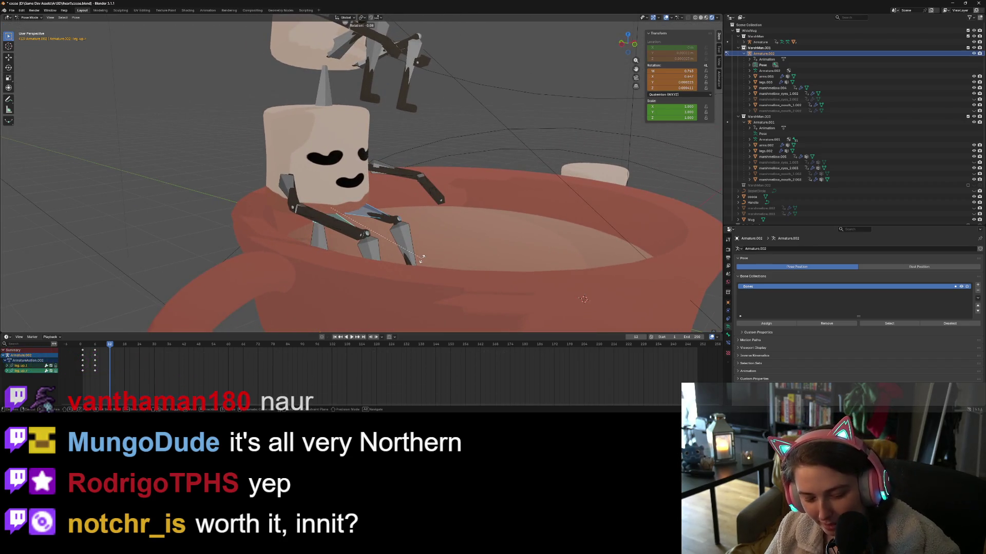
key("x")
left_click(415, 248)
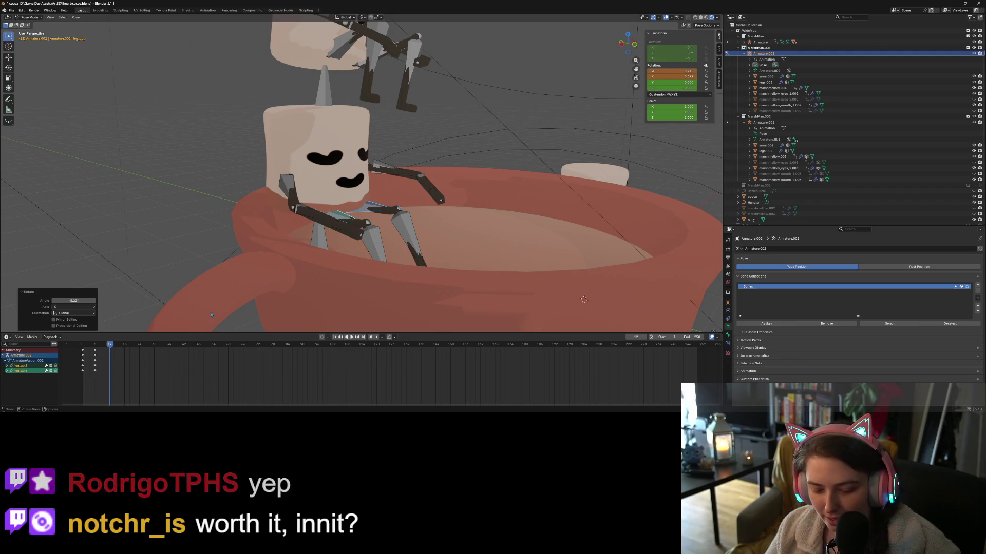
key("i")
scroll(214, 320, "down", 3)
middle_click_drag(215, 321, 288, 303)
left_click(30, 18)
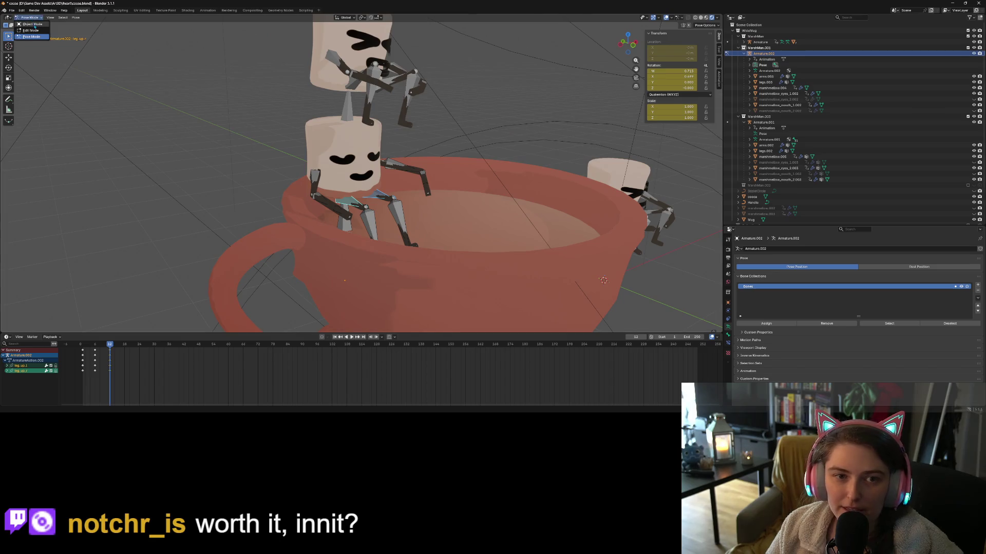
In object mode, select the whole Armature.002 character and turn it about 35.58° around Z.
left_click(32, 25)
left_click(345, 156)
left_click(773, 87)
left_click(768, 54)
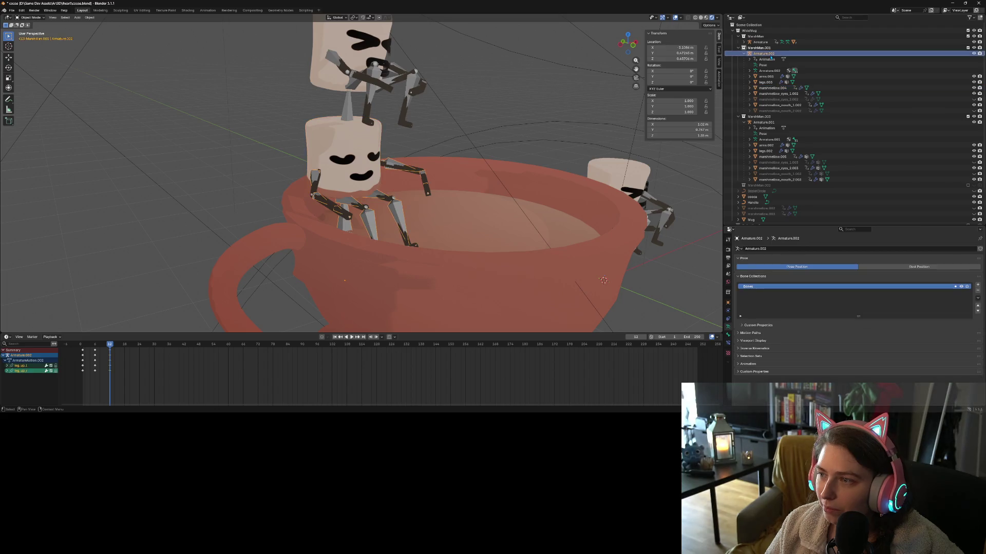
middle_click_drag(390, 221, 420, 226)
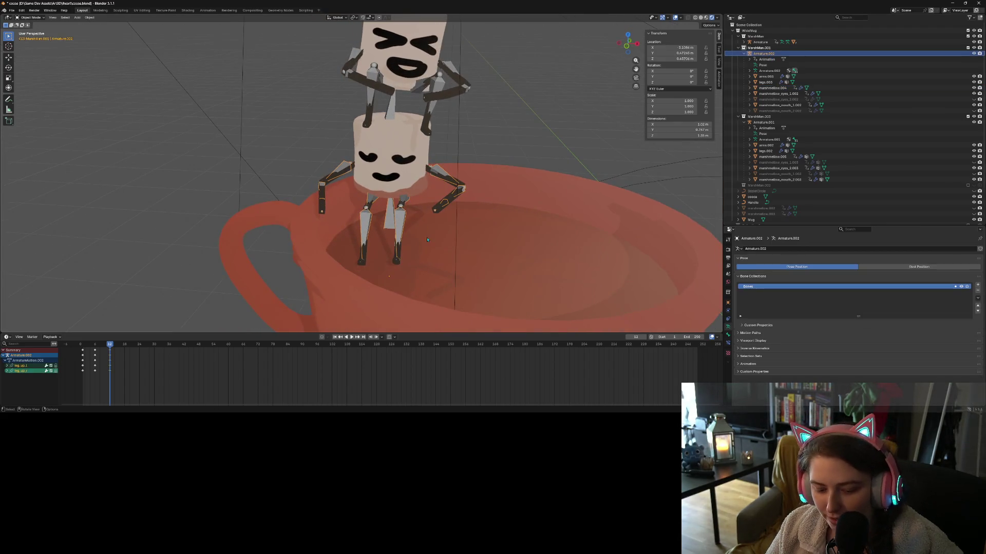
key("r")
key("z")
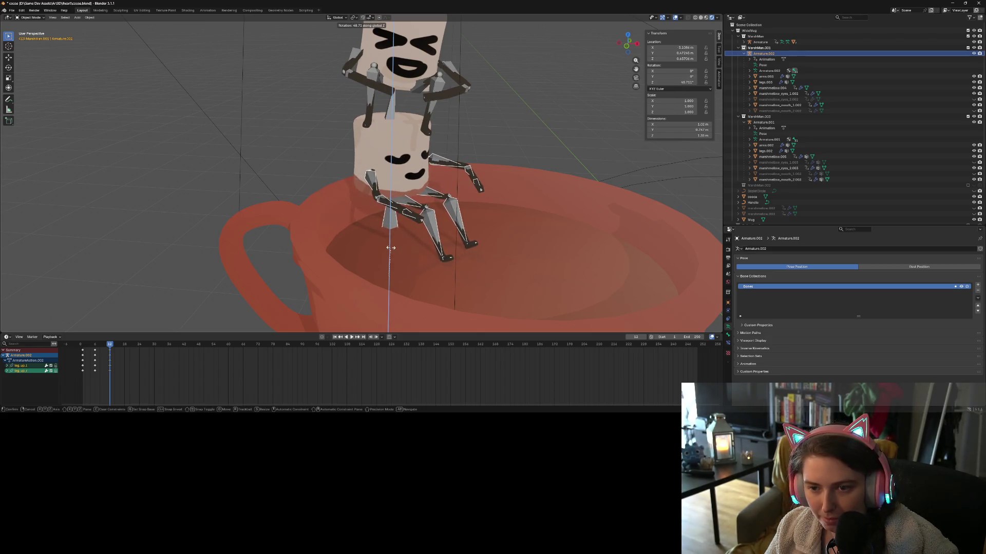
left_click(403, 253)
Lower the character about 0.37 m along Z into the cup.
mouse_move(403, 252)
middle_mouse_down()
mouse_move(367, 283)
mouse_move(348, 146)
middle_mouse_up()
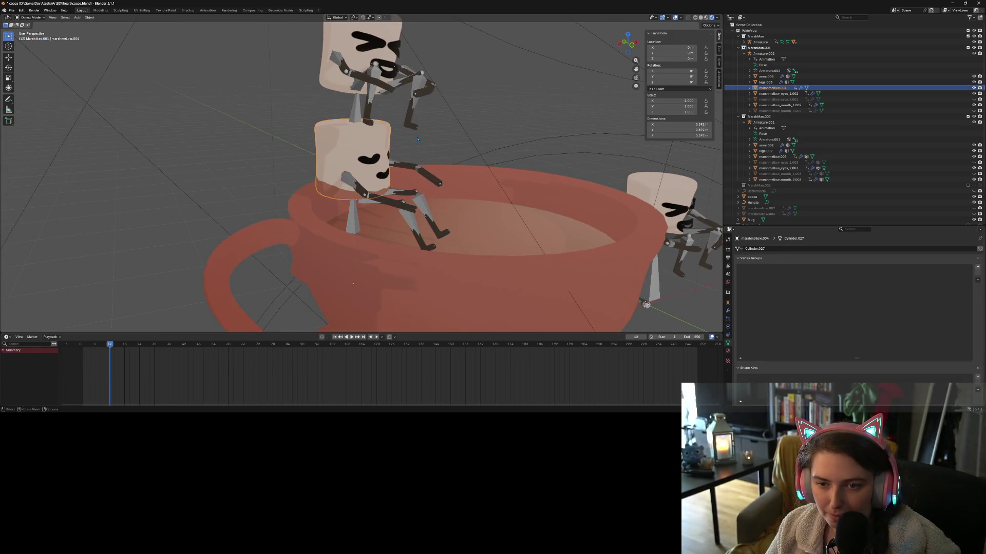
left_click(764, 54)
key("g")
key("z")
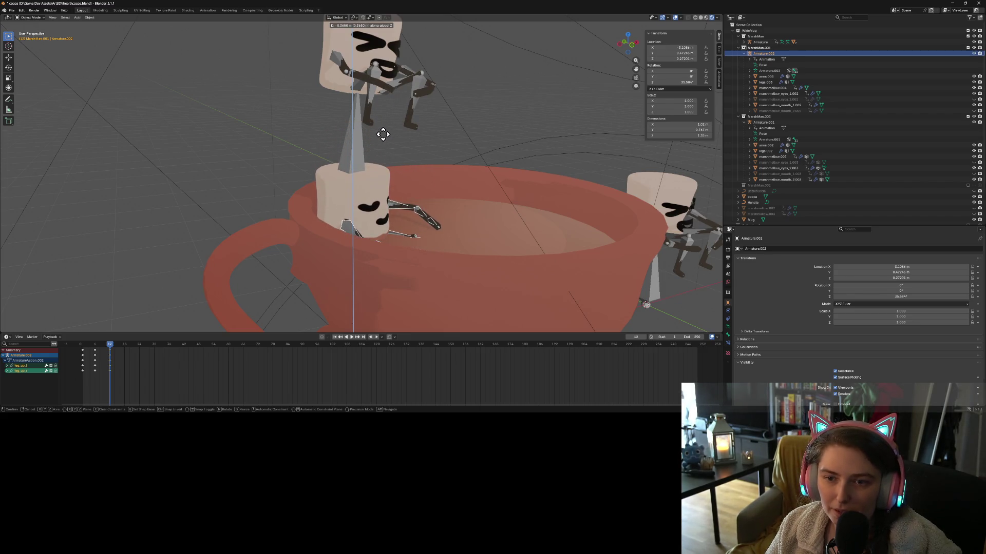
left_click(383, 135)
middle_click_drag(646, 304, 396, 231)
Select the cup marshmallow's rig, turn it 10.5° about Z and lower it slightly.
scroll(397, 230, "up", 5)
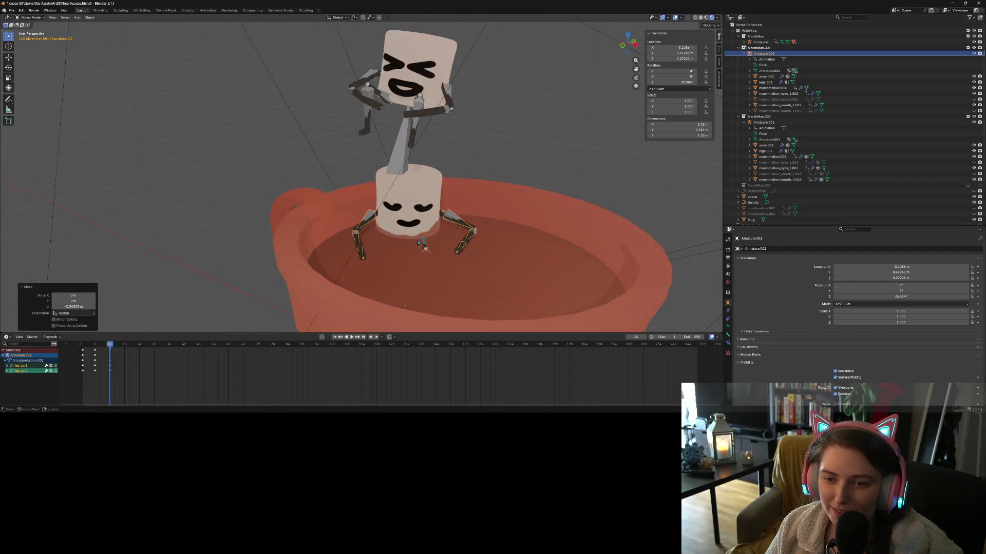
left_click(443, 222)
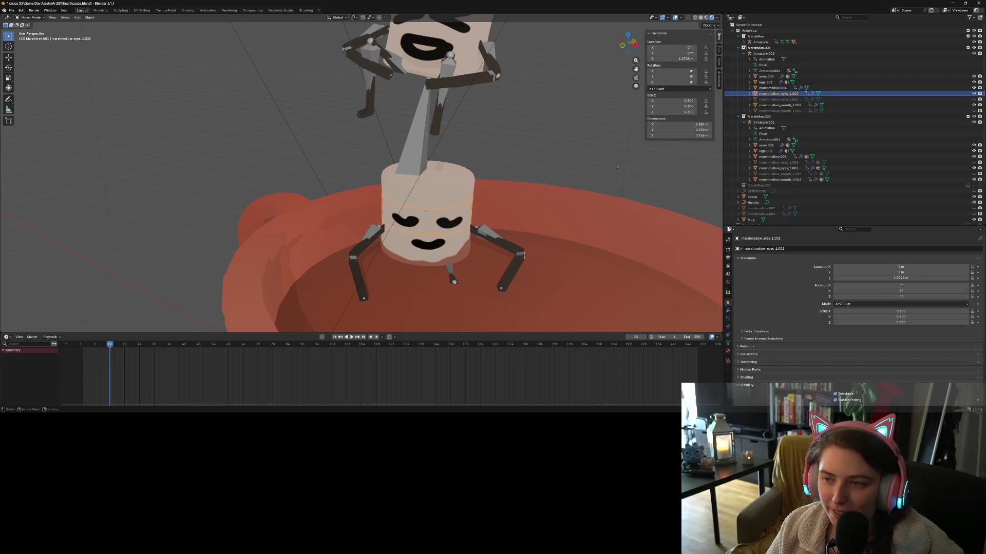
left_click(524, 258)
middle_click_drag(449, 299, 464, 292)
key("r")
key("z")
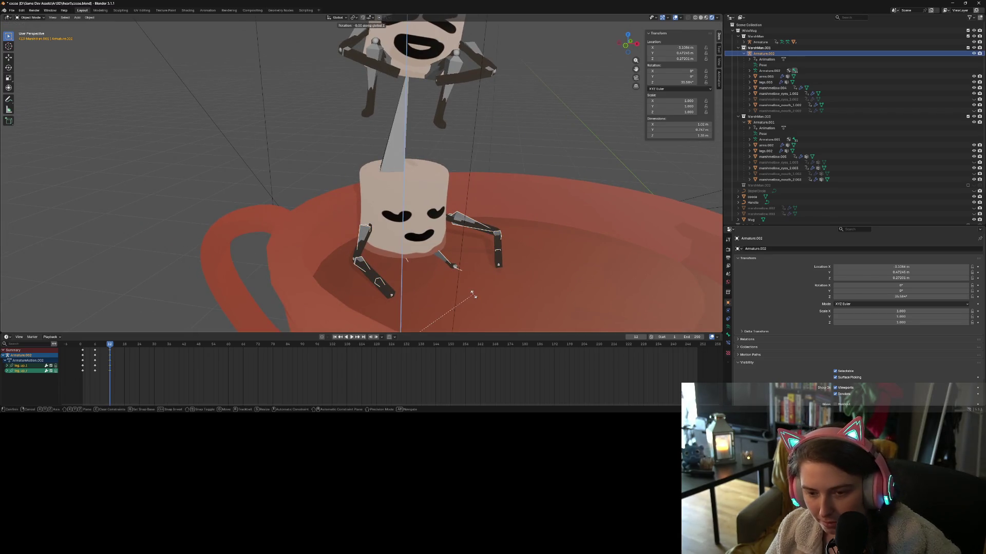
left_click(471, 182)
key("g")
key("z")
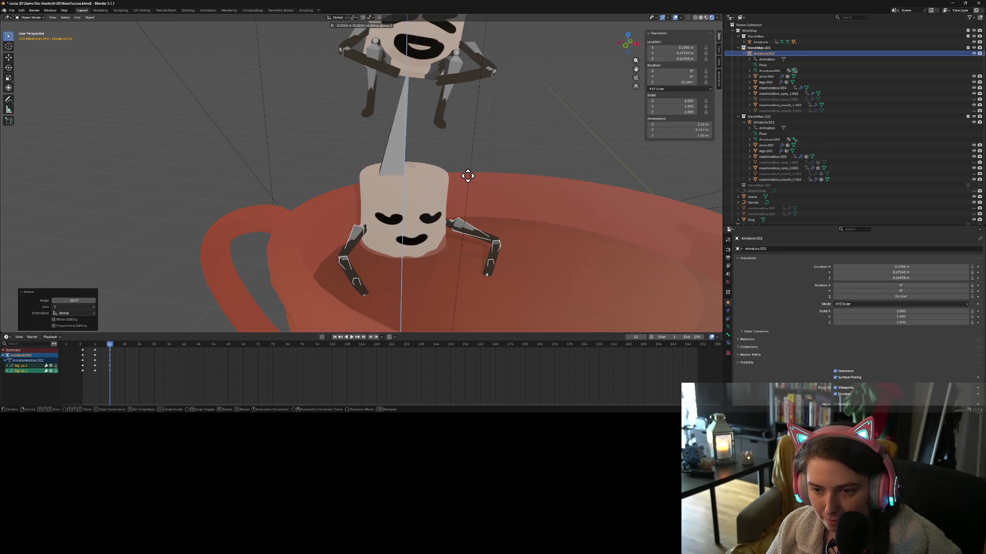
left_click(469, 177)
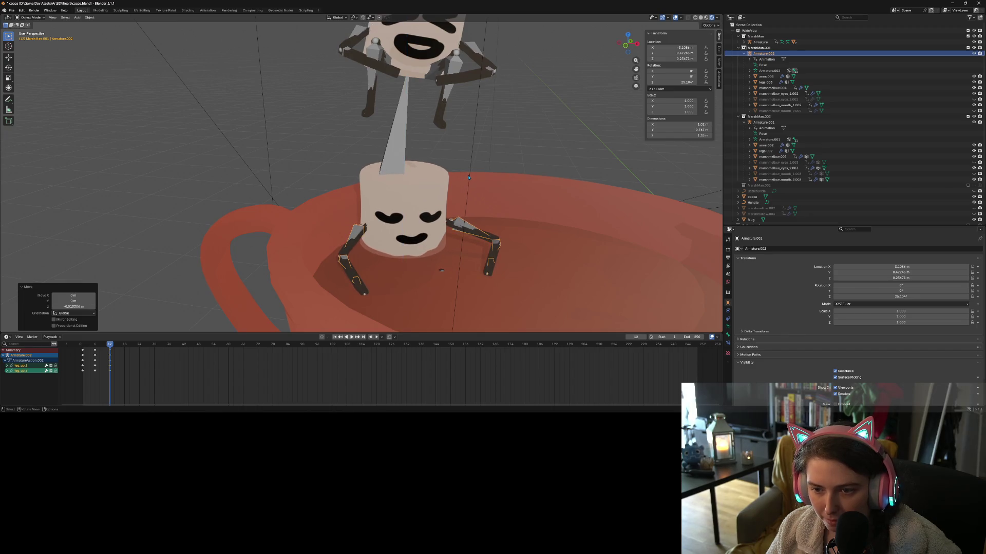
Select the cup marshmallow's arms and view the scene through the camera.
left_click(471, 229)
middle_click_drag(471, 230, 646, 154)
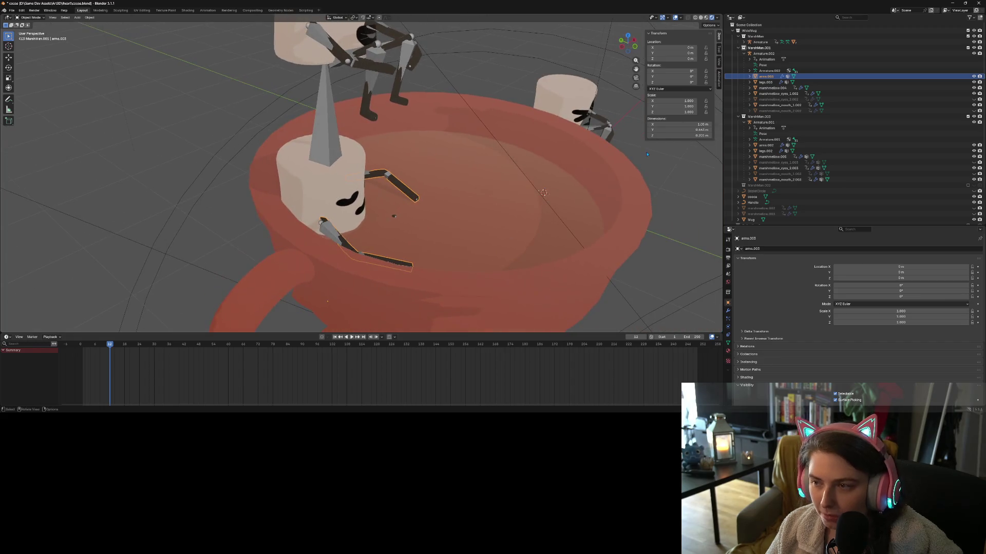
left_click(636, 78)
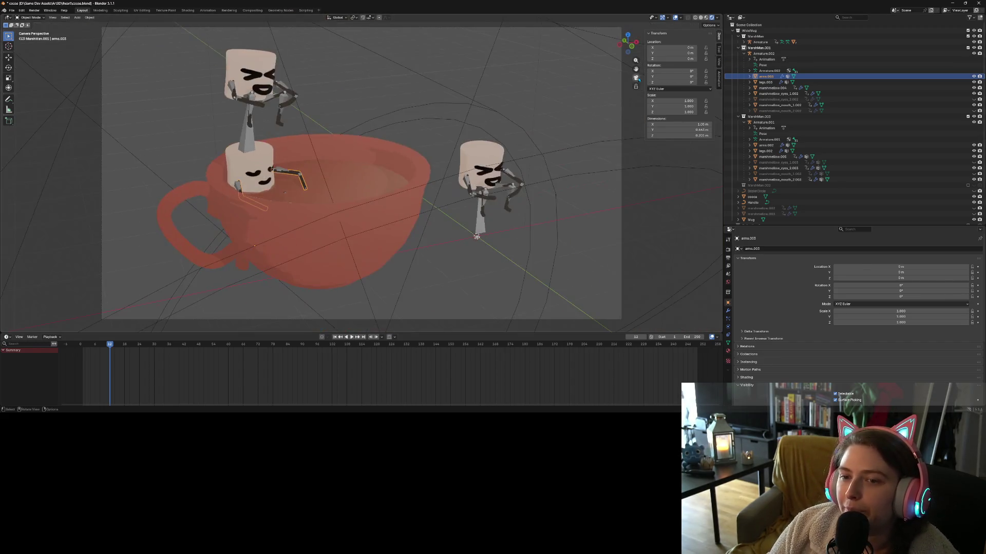
Deselect the arms and turn the cup marshmallow's rig another 17.5° about Z.
left_click(457, 223)
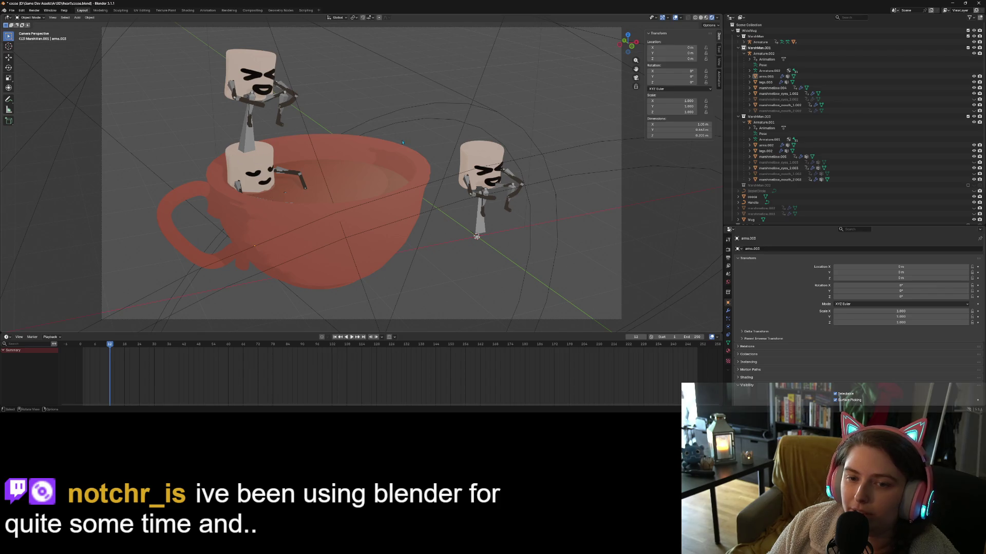
key("r")
key("z")
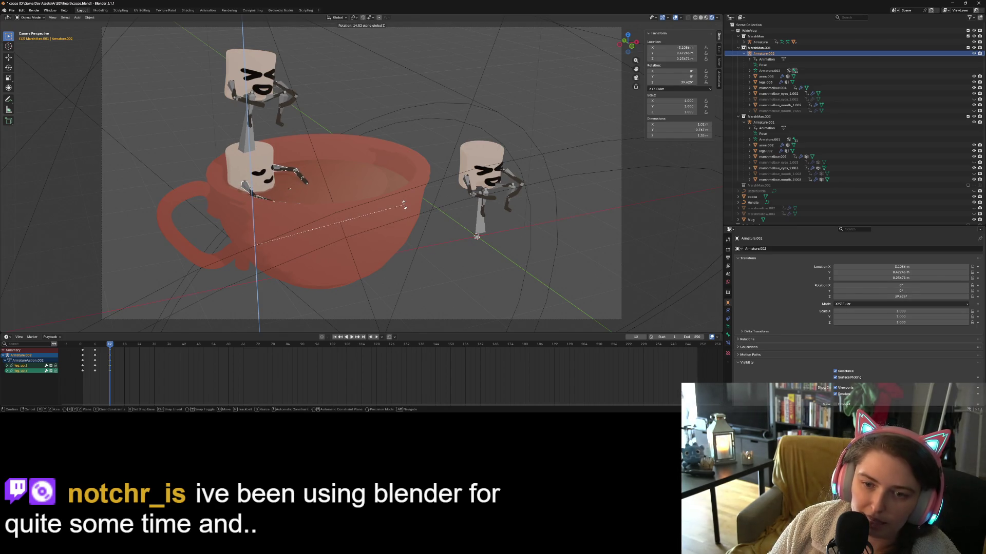
left_click(415, 195)
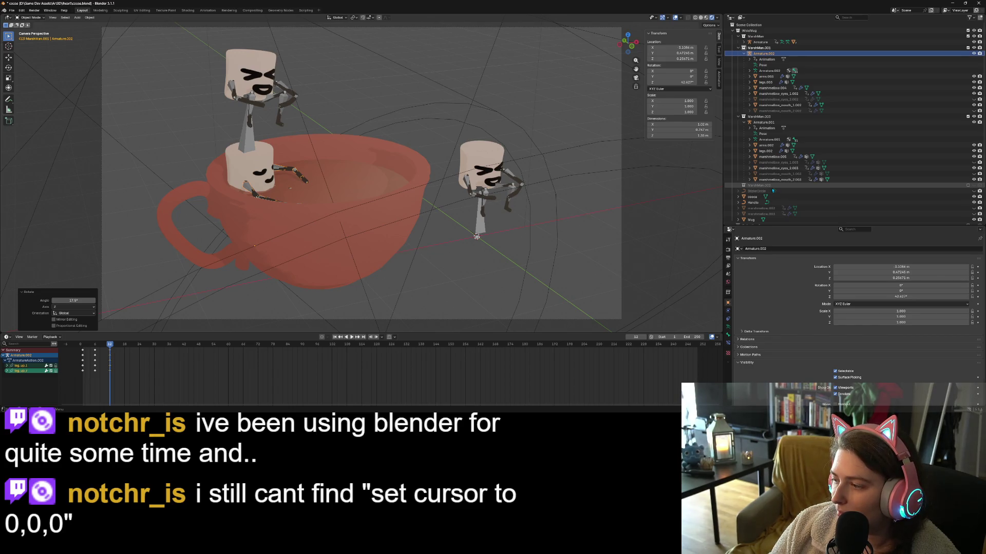
scroll(449, 210, "up", 5)
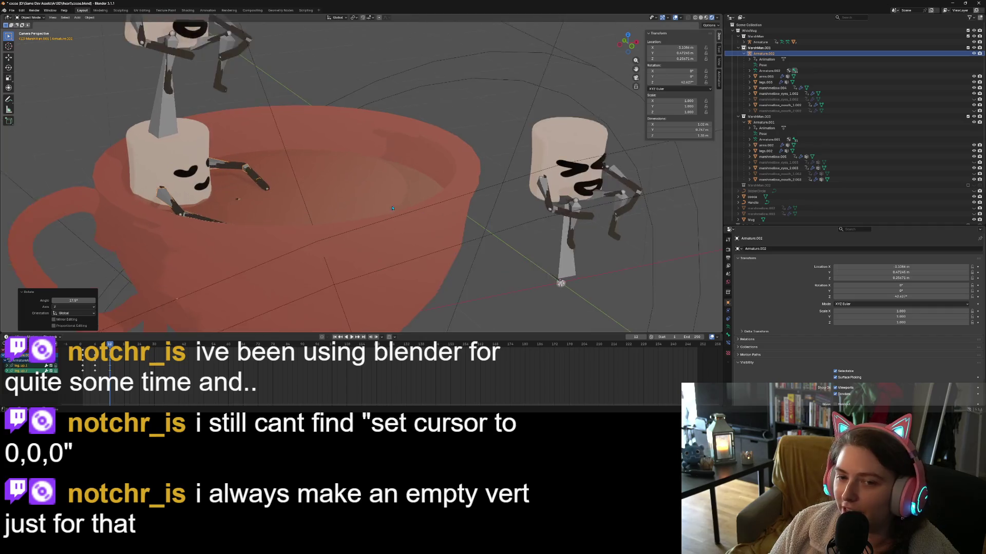
Leave camera view for a free orbit around the cup and switch to the 3D cursor tool.
scroll(448, 210, "down", 10)
middle_click_drag(449, 211, 470, 219)
key("ctrl+c")
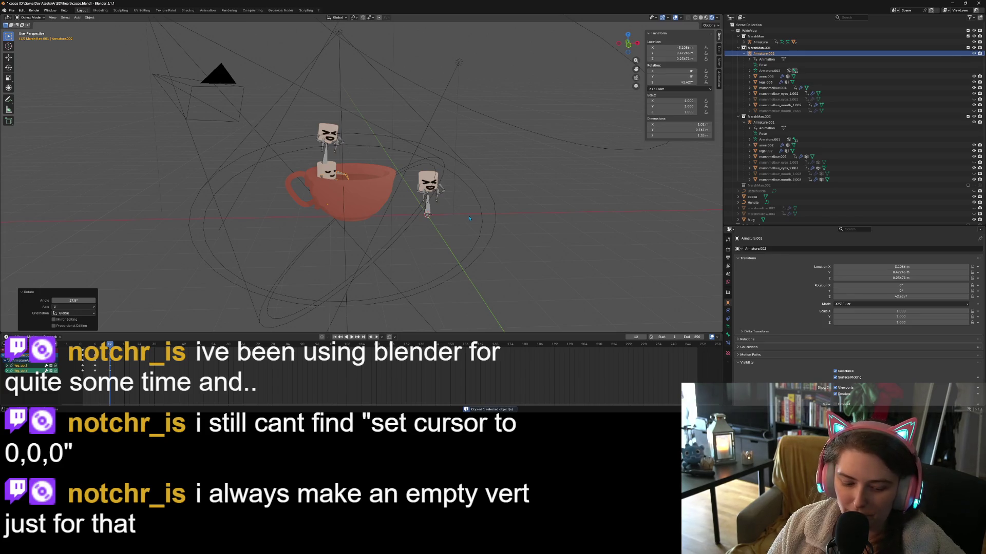
scroll(470, 219, "down", 4)
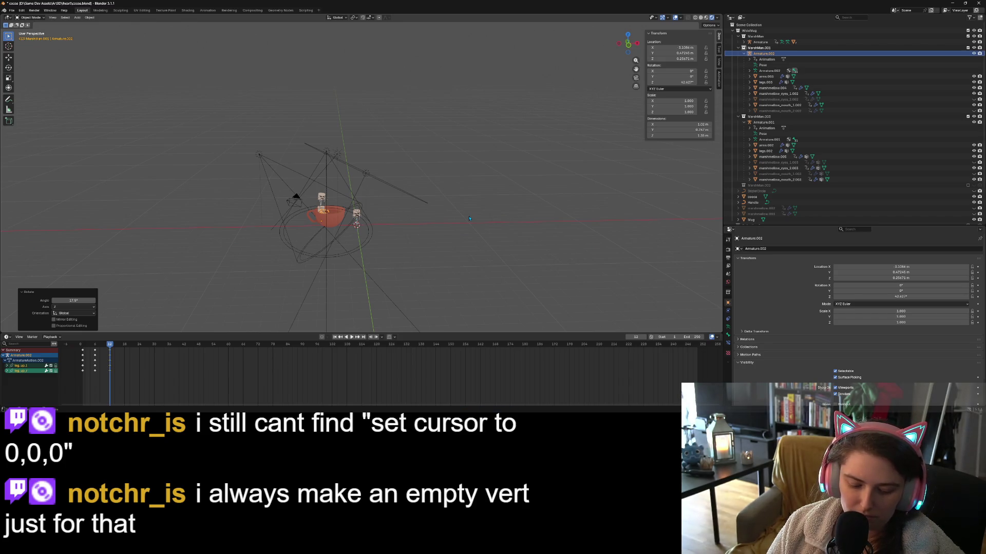
scroll(440, 227, "up", 5)
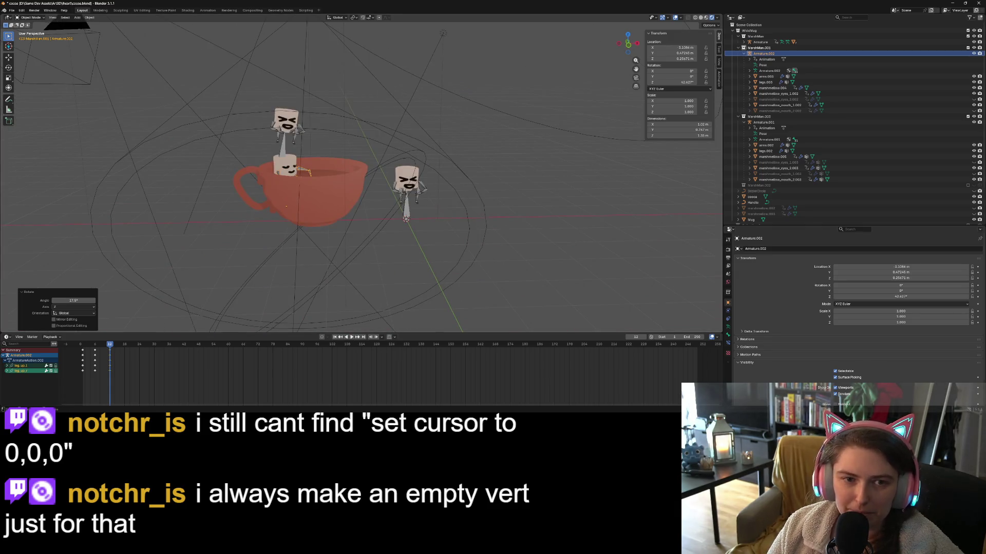
key("shift+space")
key("space")
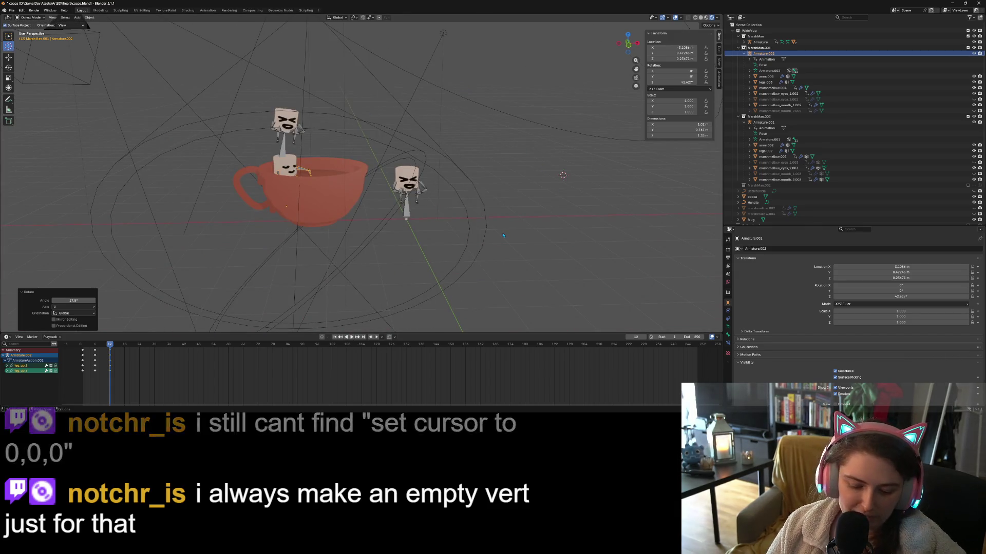
key("ctrl+c")
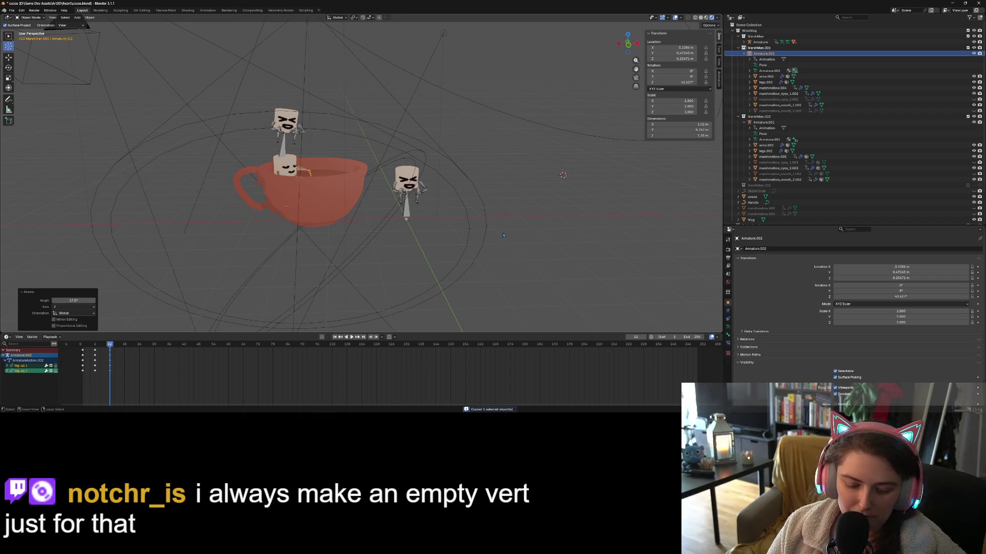
scroll(503, 235, "down", 5)
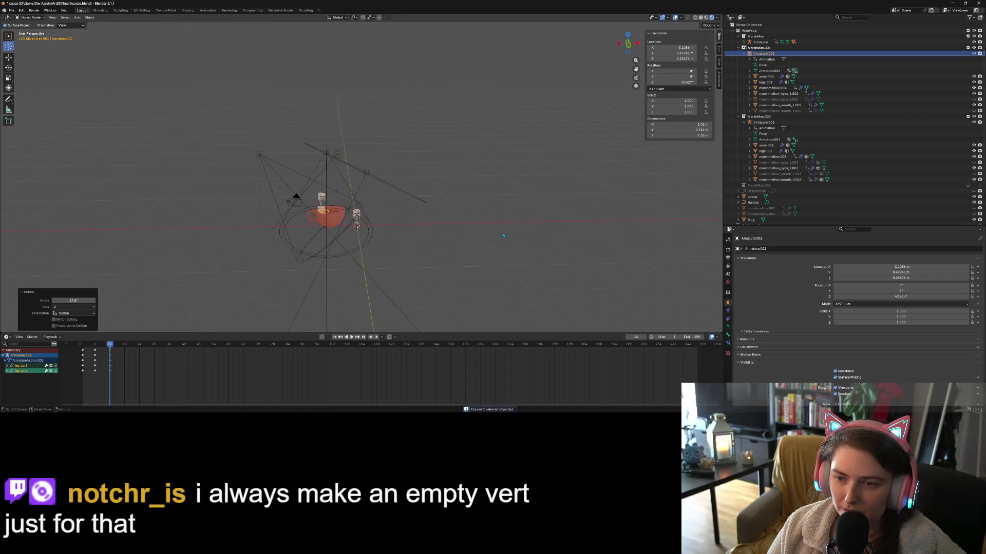
scroll(467, 245, "up", 8)
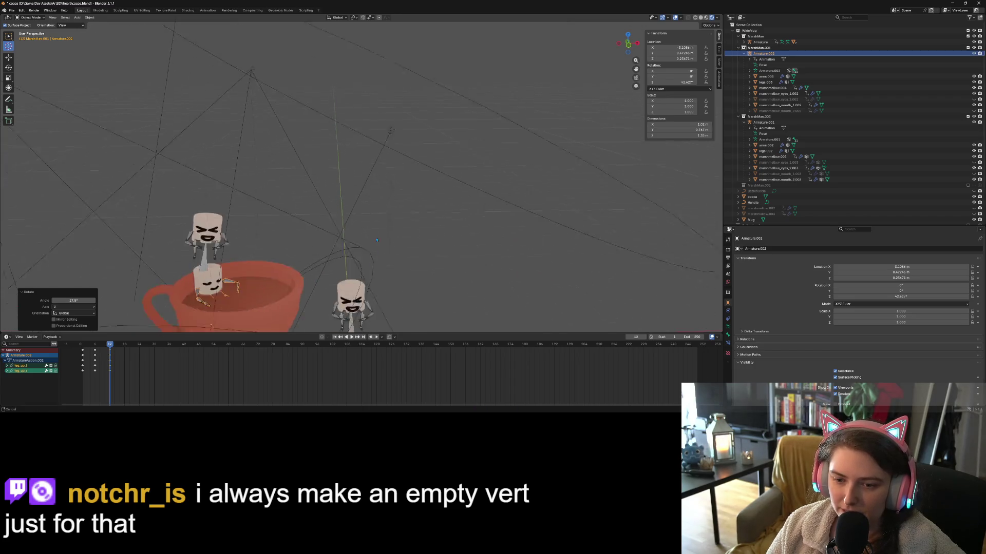
mouse_move(403, 145)
middle_mouse_down()
mouse_move(401, 259)
mouse_move(359, 234)
mouse_move(400, 227)
mouse_move(445, 258)
middle_mouse_up()
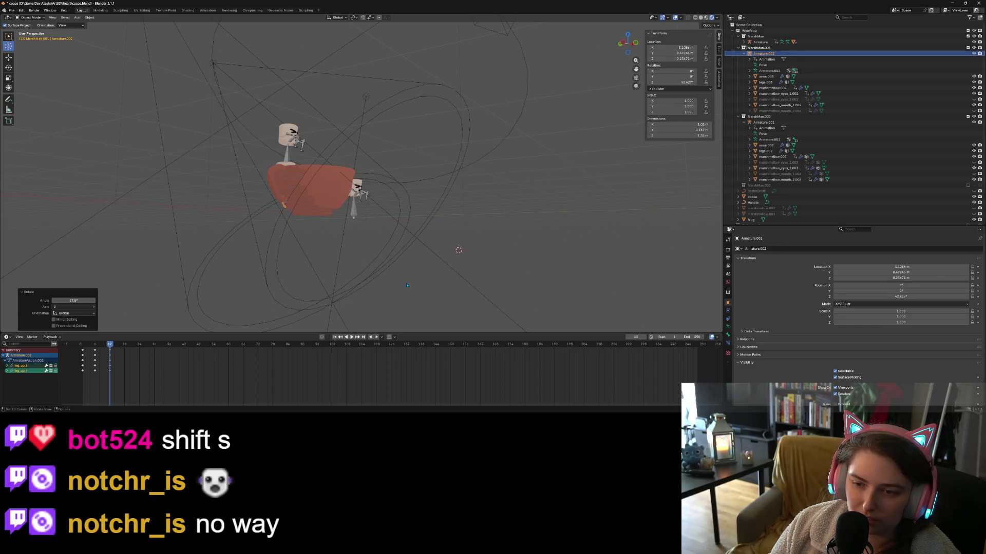
key("shift+s")
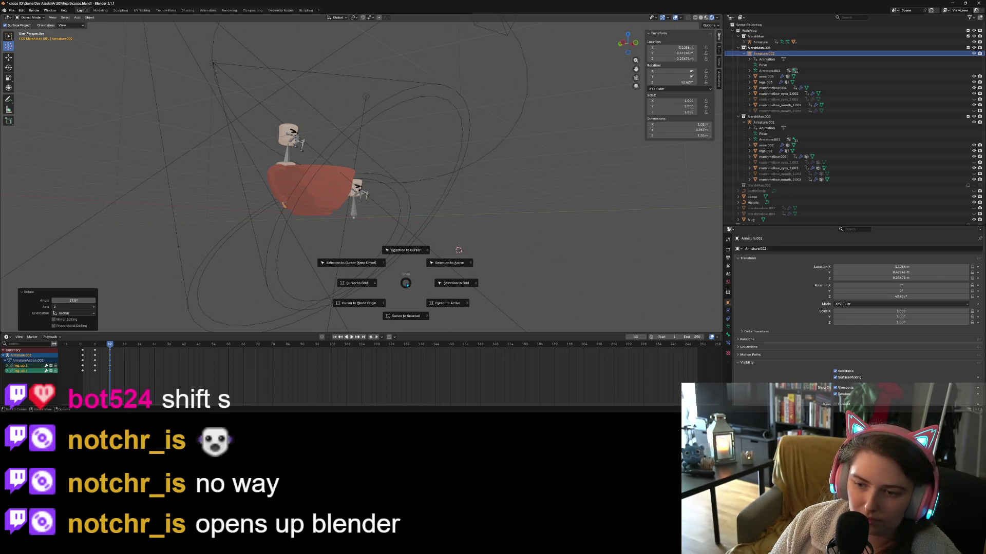
Dismiss the snap menu and save cocoa.blend.
key("Escape")
middle_click_drag(403, 280, 379, 298)
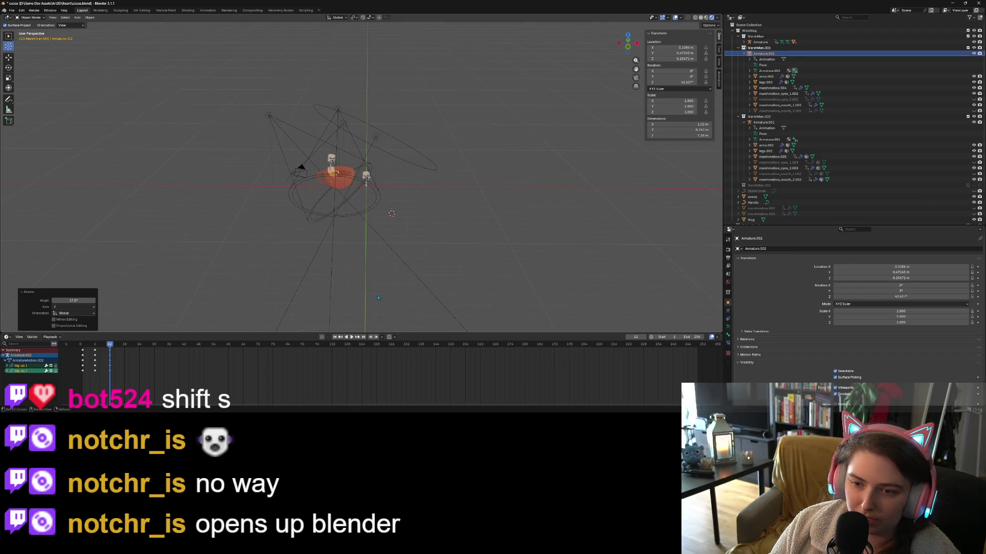
key("ctrl+s")
key("ctrl+c")
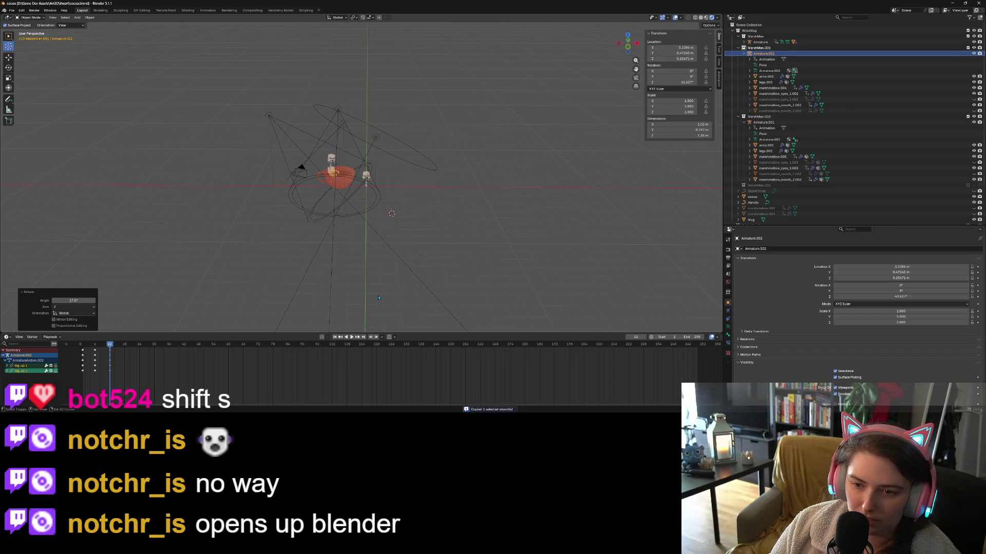
Snap the 3D cursor to the world origin via the Shift+S menu.
scroll(378, 297, "up", 6)
mouse_move(373, 297)
middle_mouse_down()
mouse_move(467, 248)
mouse_move(458, 254)
middle_mouse_up()
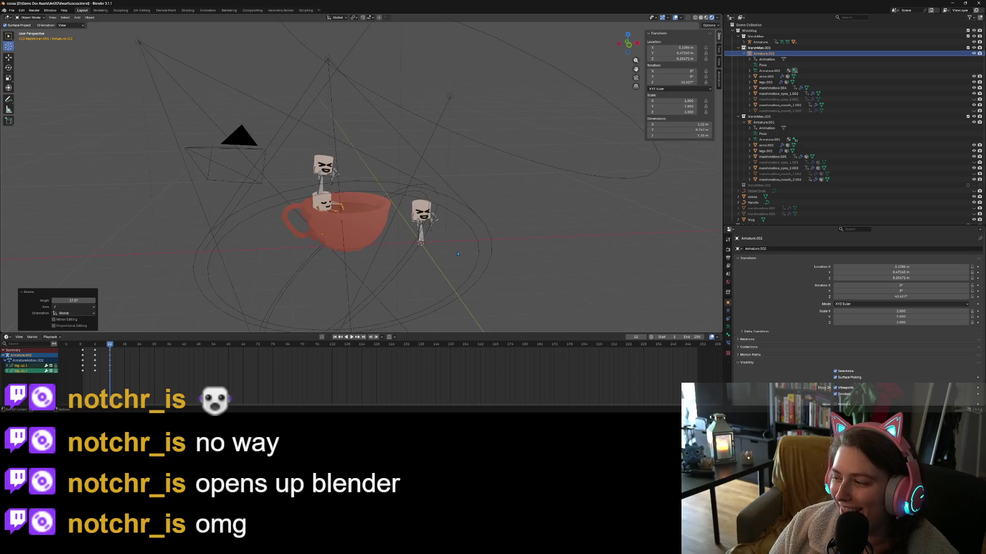
scroll(442, 272, "up", 6)
middle_click_drag(420, 295, 423, 263)
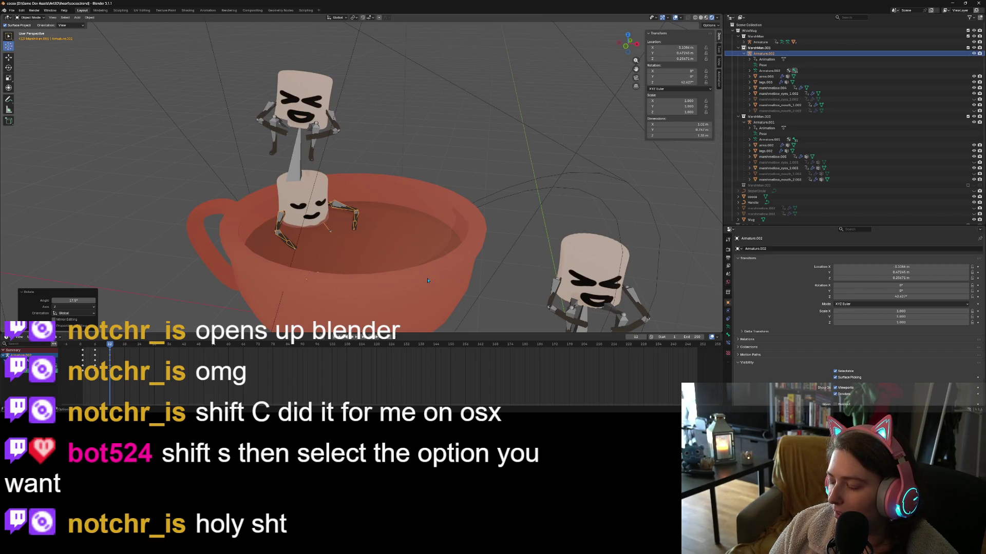
scroll(430, 281, "down", 5)
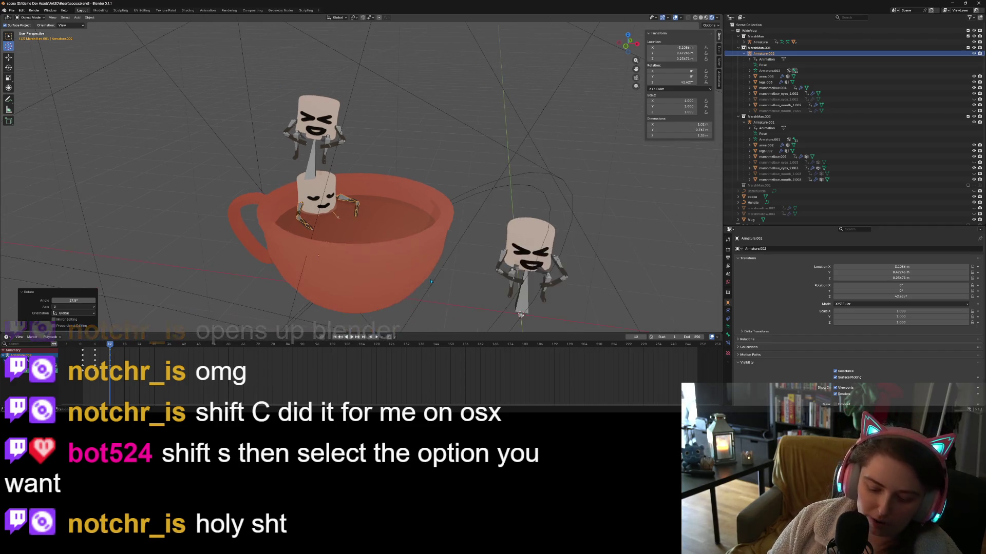
key("shift+s")
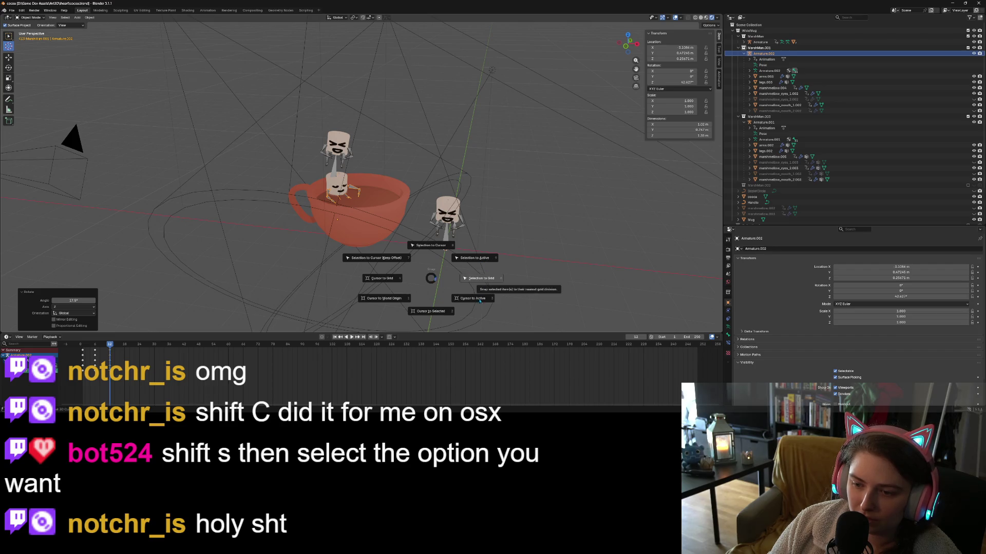
left_click(389, 301)
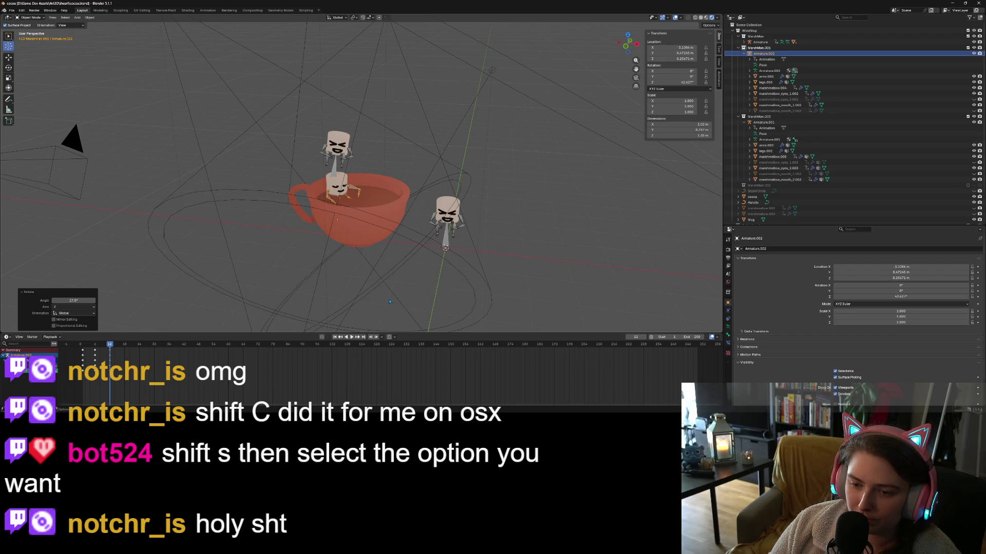
key("shift+s")
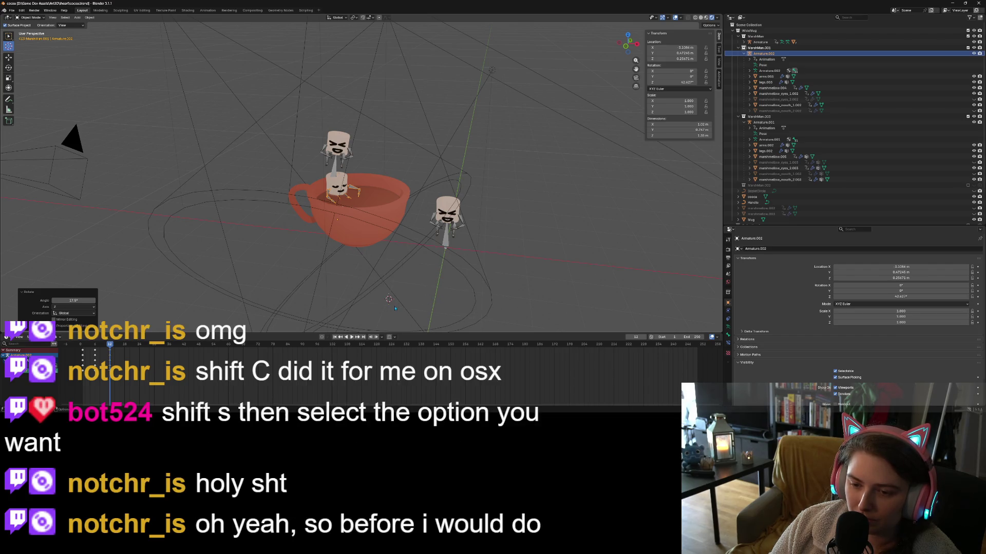
left_click(369, 327)
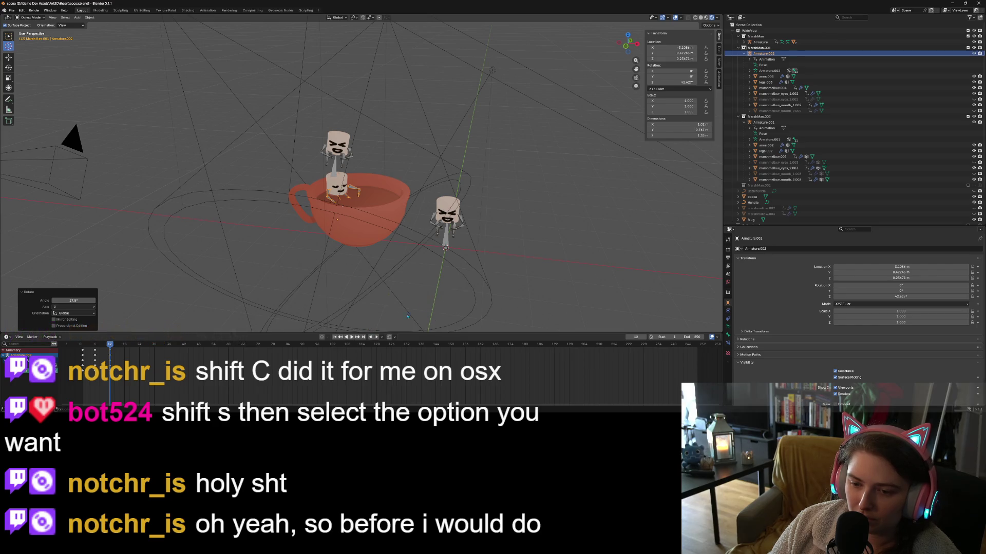
scroll(359, 249, "up", 5)
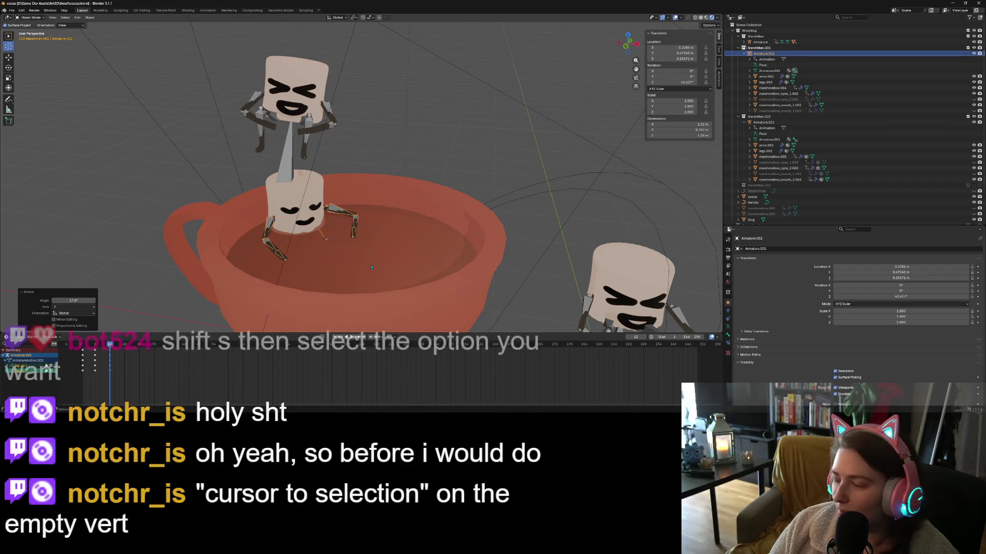
Switch to box selection, put the rig into Pose Mode and select the arm.up.r bone.
middle_click_drag(374, 267, 397, 261)
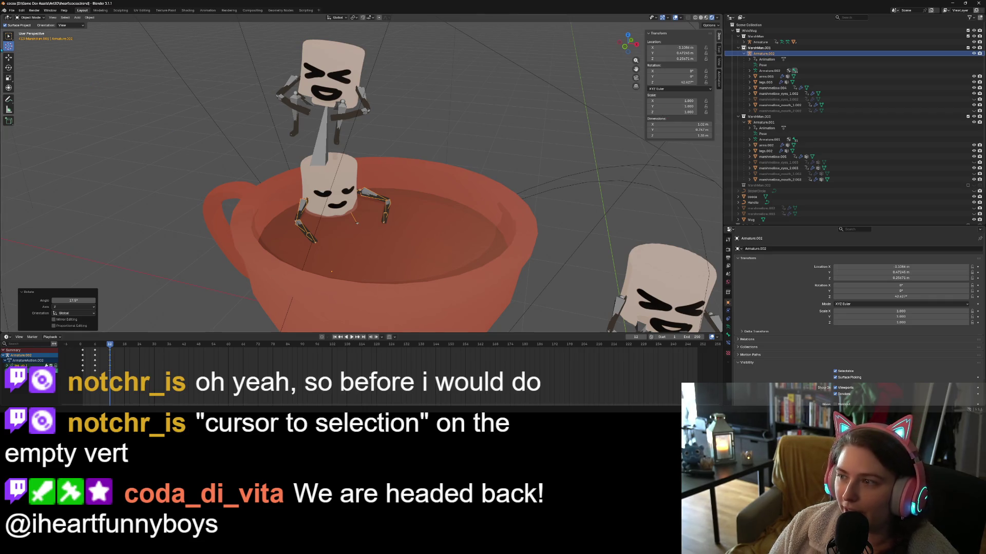
left_click(8, 36)
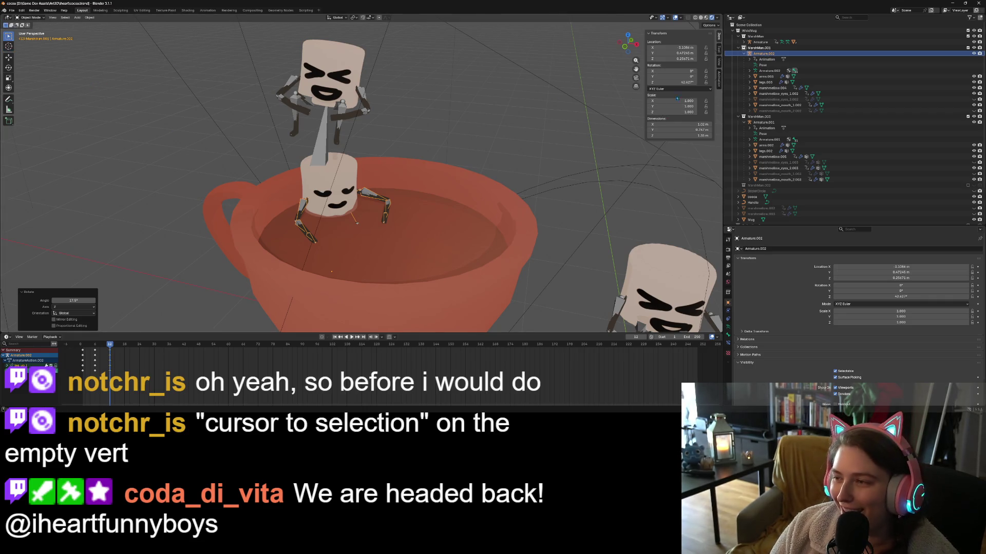
mouse_move(417, 227)
middle_mouse_down()
mouse_move(369, 248)
mouse_move(377, 242)
middle_mouse_up()
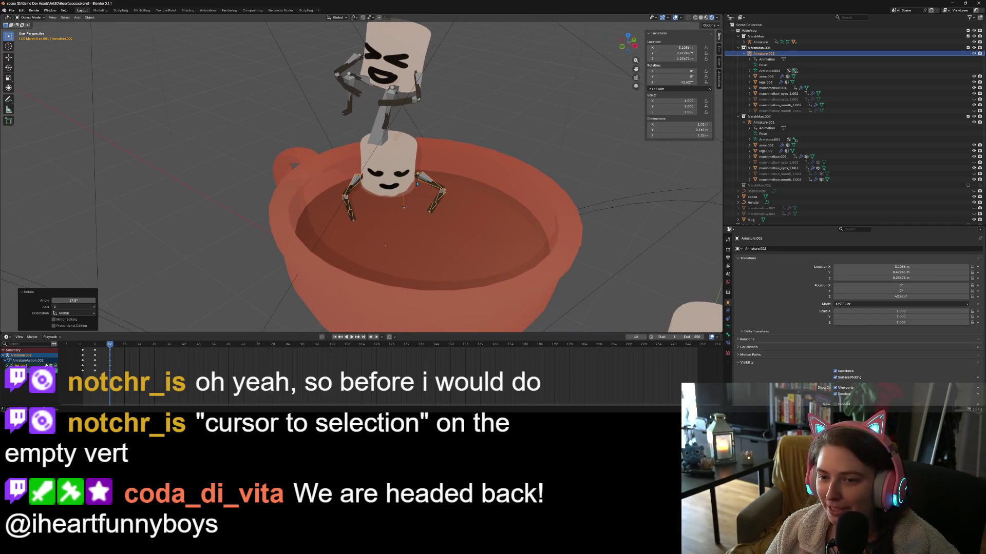
left_click(423, 176)
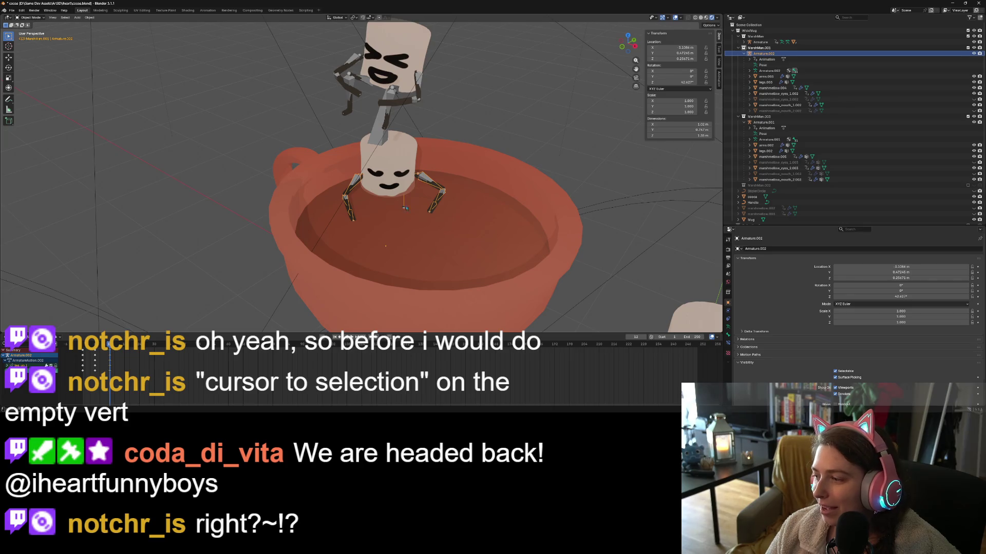
scroll(405, 208, "up", 3)
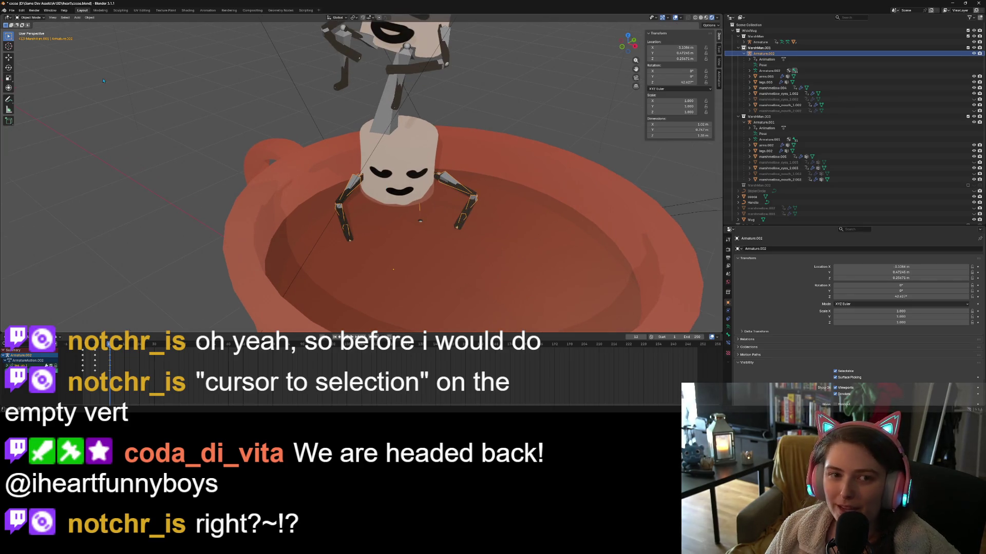
left_click(36, 18)
left_click(38, 37)
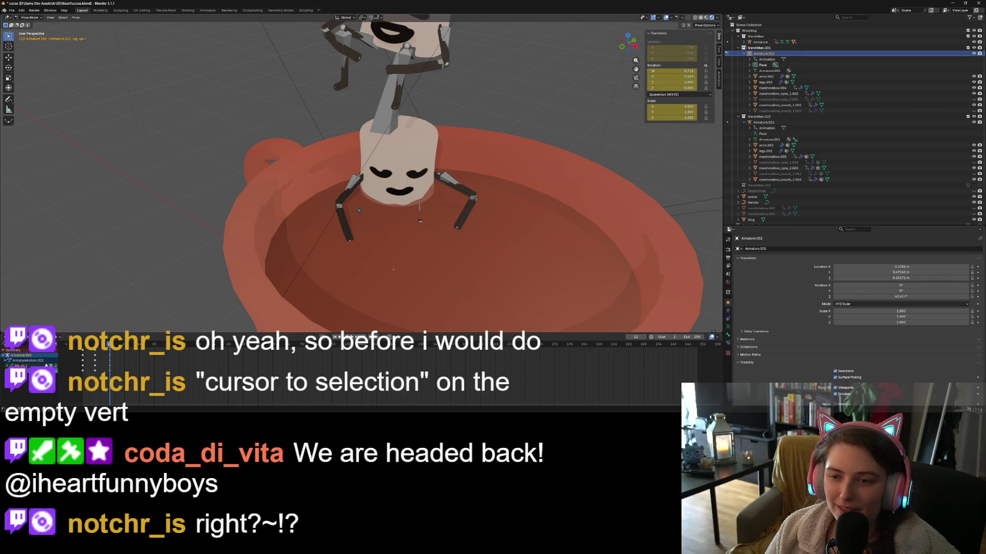
left_click(444, 183)
Rotate the arm.up.r bone into a new position, undoing one attempt.
mouse_move(444, 184)
middle_mouse_down("shift")
mouse_move(357, 195)
mouse_move(441, 129)
middle_mouse_up("shift")
scroll(357, 194, "down", 8)
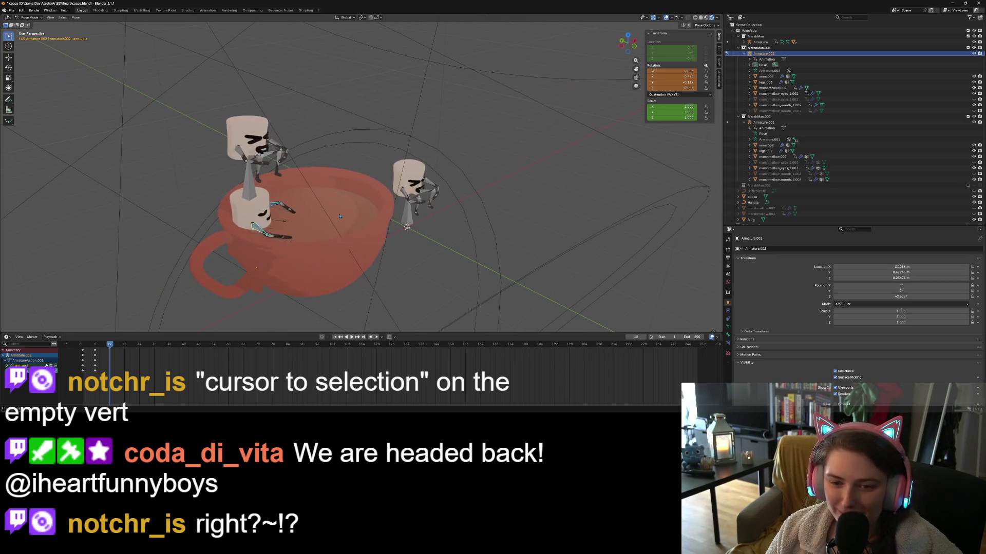
key("r")
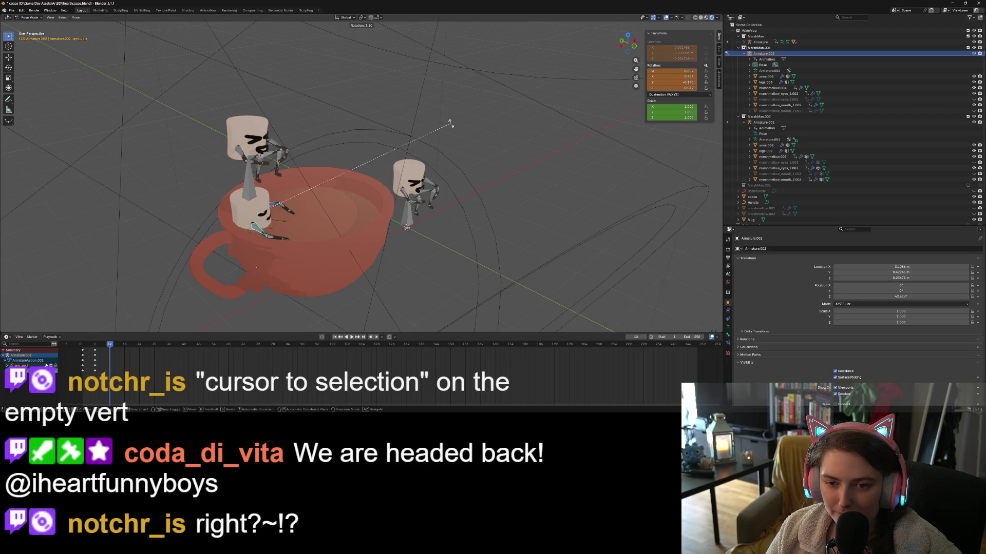
left_click(451, 138)
mouse_move(451, 138)
middle_mouse_down()
mouse_move(479, 223)
mouse_move(421, 222)
middle_mouse_up()
key("r")
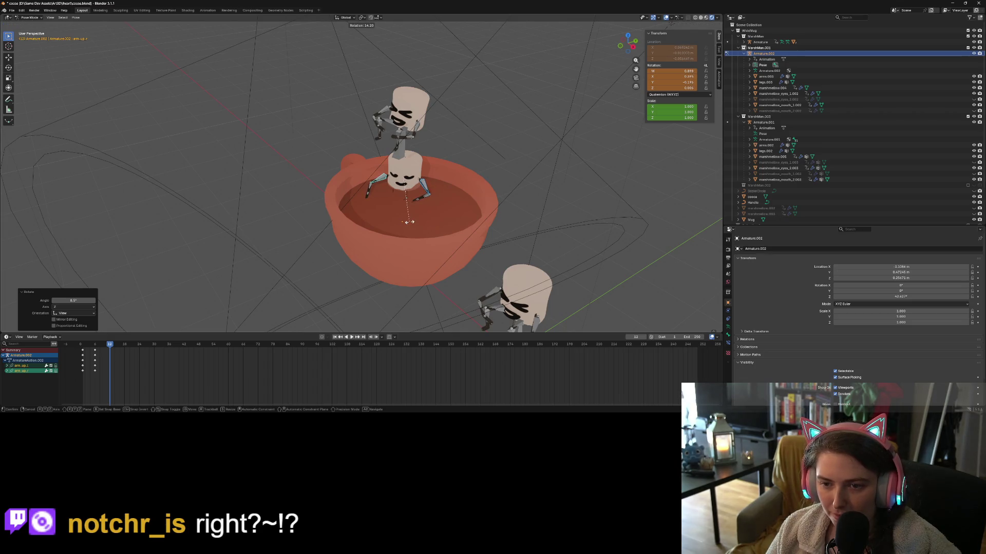
left_click(409, 221)
key("ctrl+z")
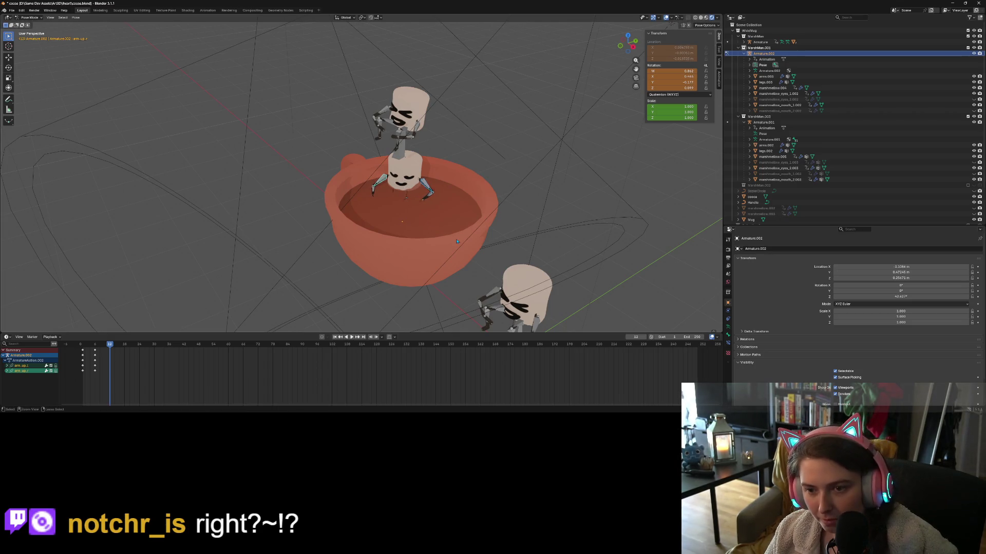
Rotate the selected arm bones further, finishing with a 21.3° turn.
mouse_move(457, 241)
middle_mouse_down()
mouse_move(441, 219)
mouse_move(472, 237)
mouse_move(463, 184)
middle_mouse_up()
key("r")
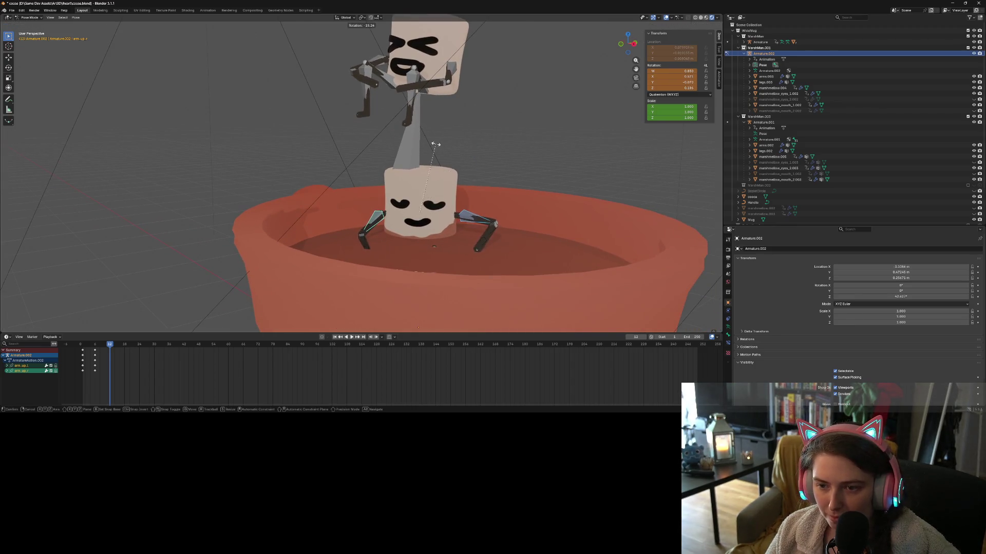
left_click(452, 246)
middle_click_drag(452, 247, 475, 281)
key("r")
left_click(434, 139)
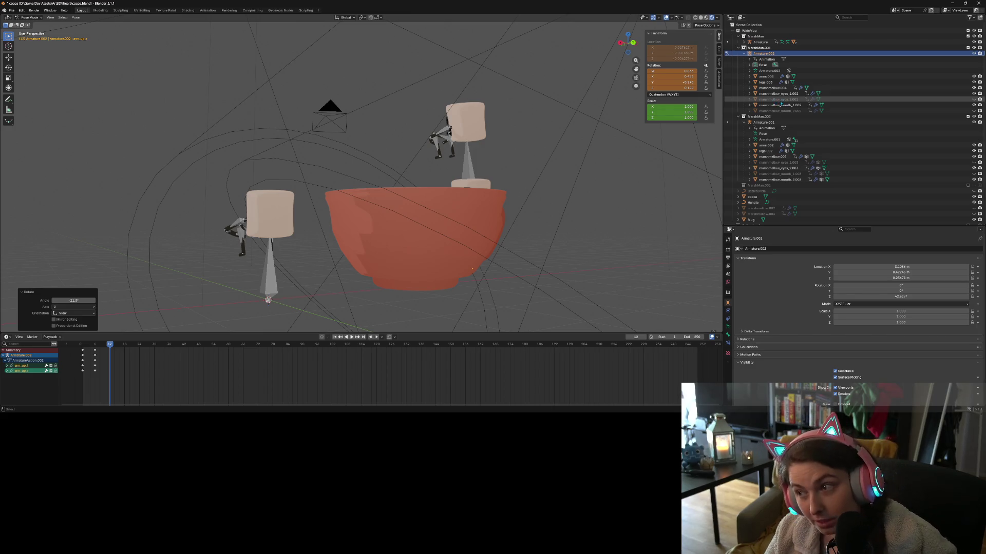
Undo the last arm rotation and hide the Mug body in the Outliner.
key("ctrl+z")
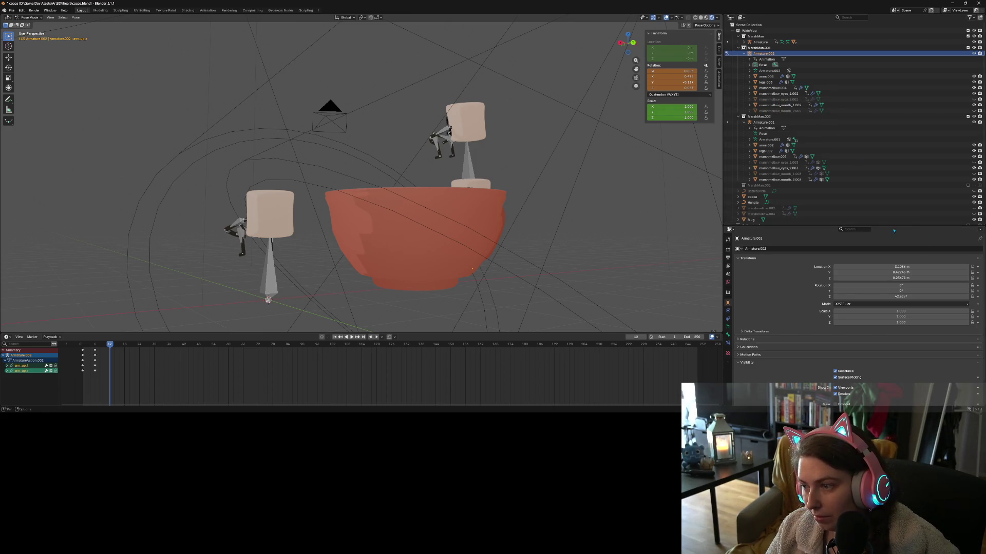
left_click(974, 220)
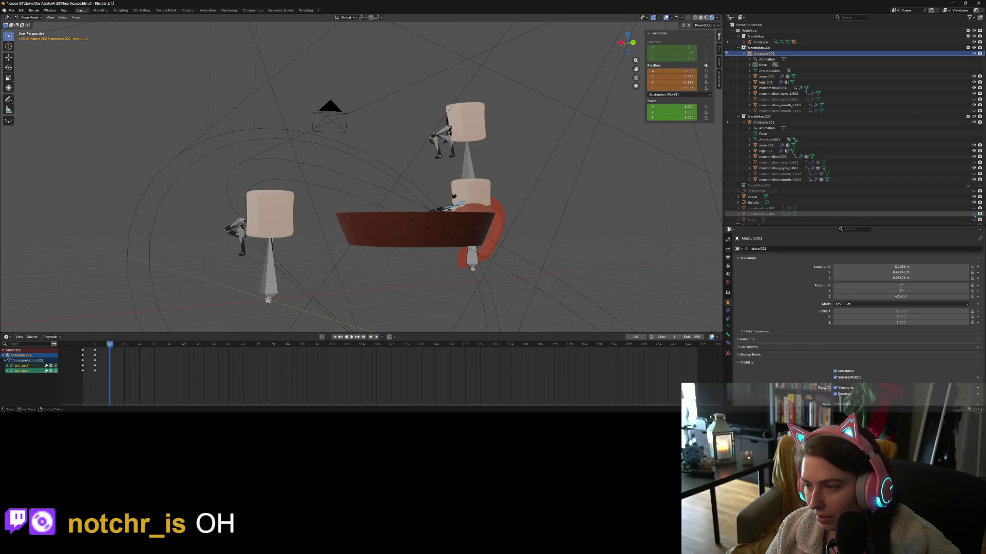
scroll(579, 276, "up", 4)
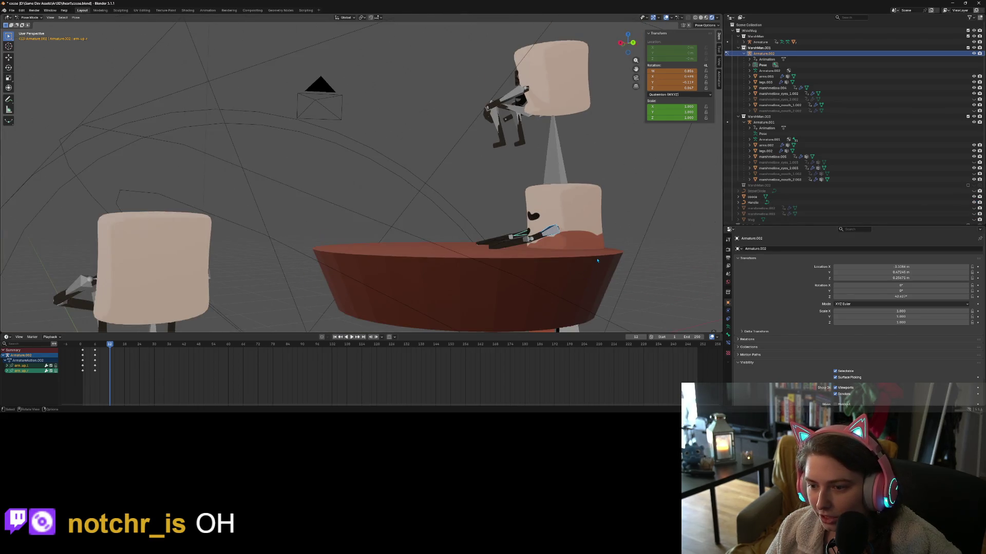
scroll(579, 277, "down", 3)
Rotate the selected arm bone 17.5° and toggle the armature into edit mode and back.
middle_click_drag(580, 277, 593, 260)
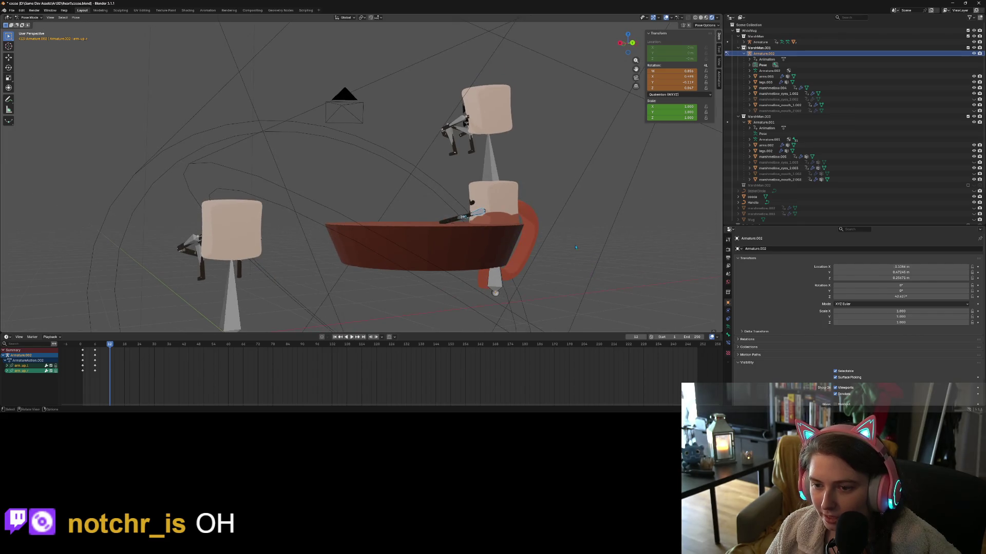
key("r")
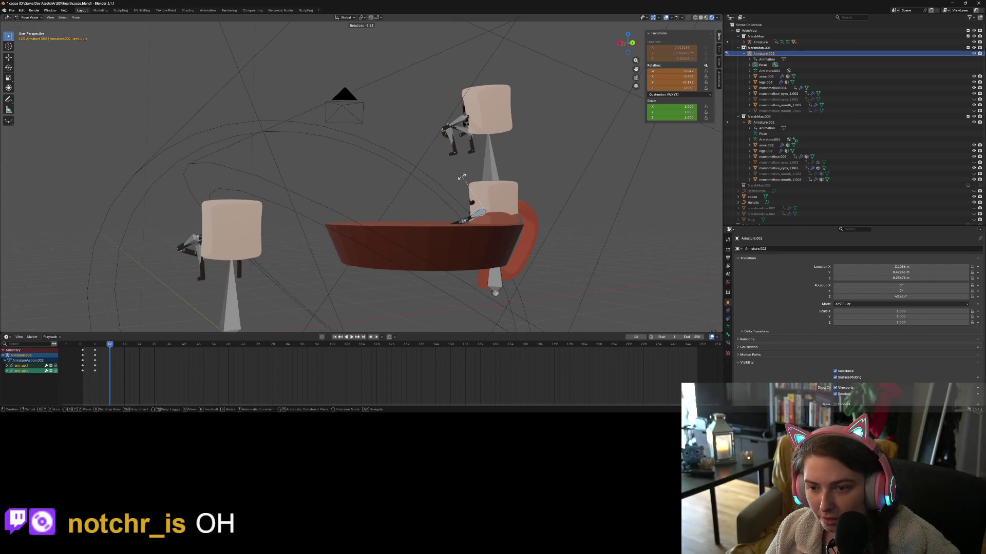
left_click(458, 181)
middle_click_drag(458, 181, 512, 235)
key("Tab")
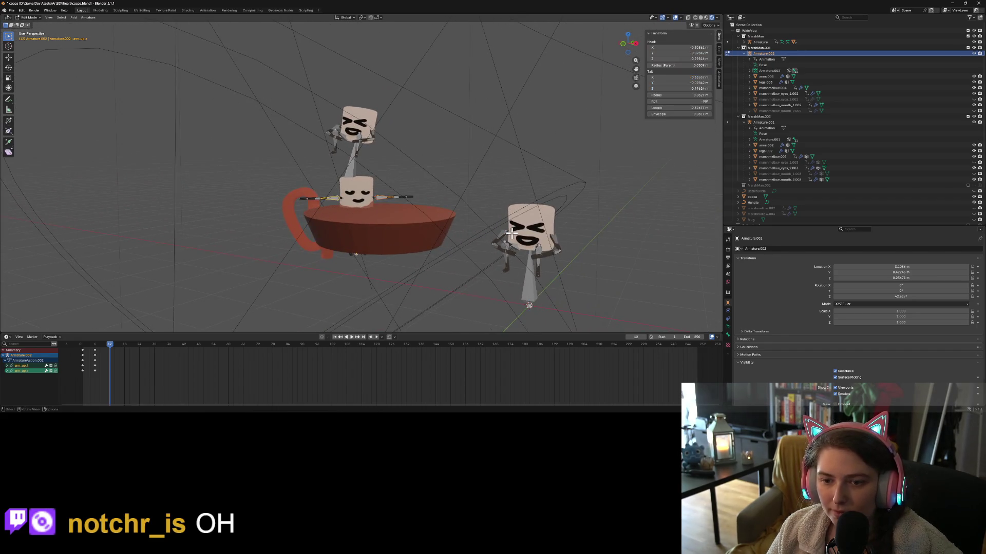
key("Tab")
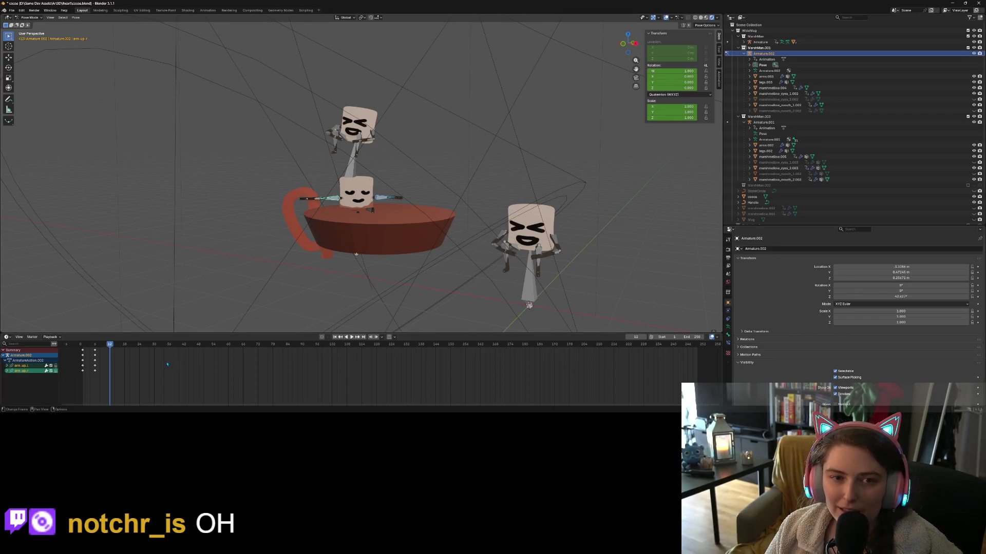
Deselect the dope sheet arm channels and toggle the rig to Object Mode and back to Pose Mode.
left_click(112, 356)
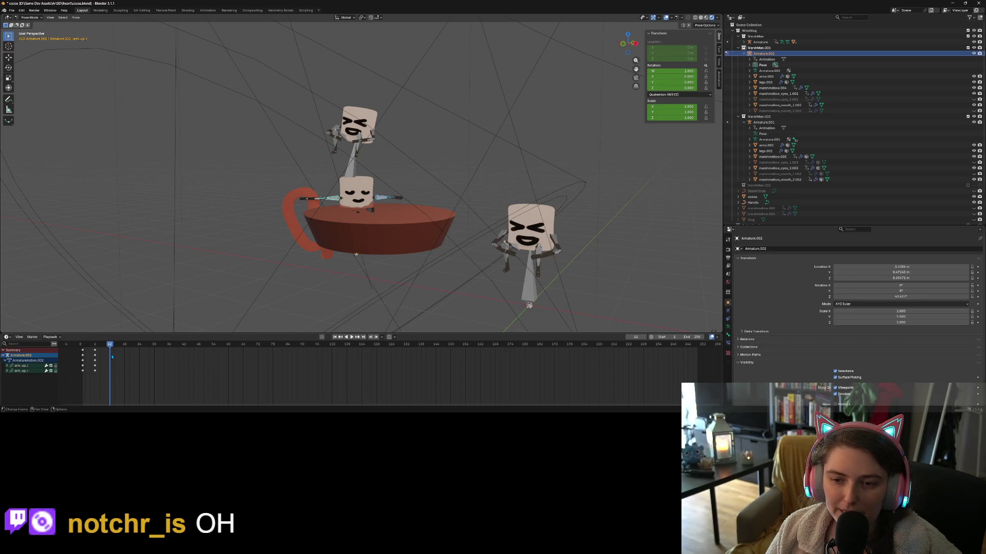
mouse_move(359, 288)
middle_mouse_down()
mouse_move(388, 273)
mouse_move(372, 235)
mouse_move(474, 279)
mouse_move(198, 178)
middle_mouse_up()
left_click(29, 17)
left_click(33, 24)
left_click(29, 17)
left_click(31, 36)
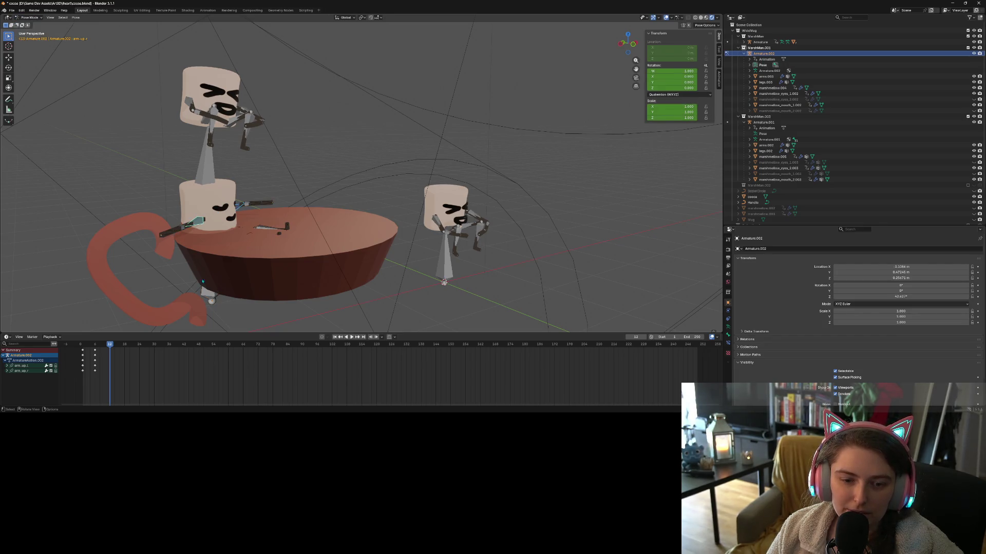
Scrub the playhead from frame 12 to 6, zoom onto the mug and select arm.up.l.
mouse_move(110, 345)
left_mouse_down()
mouse_move(97, 348)
mouse_move(112, 350)
left_mouse_up()
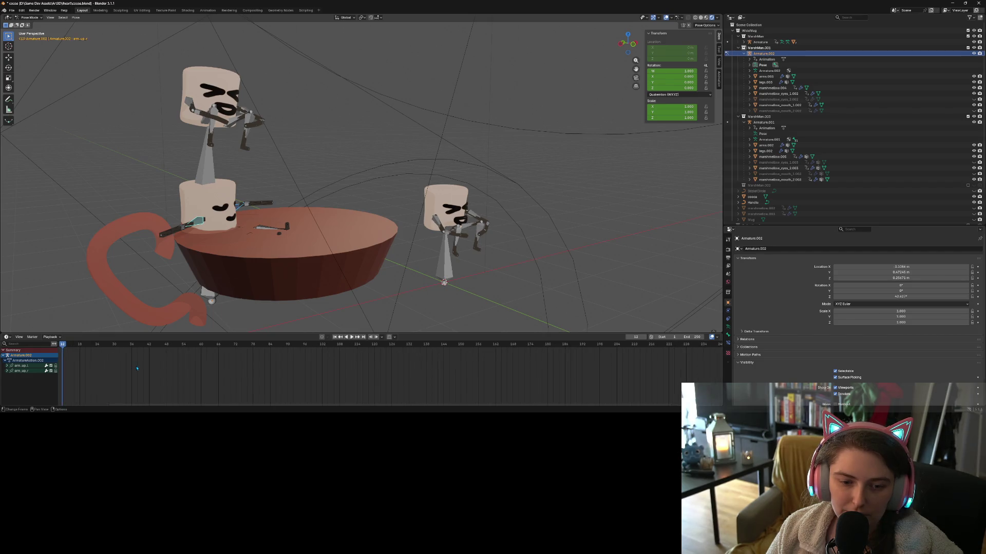
middle_click_drag(127, 366, 242, 370)
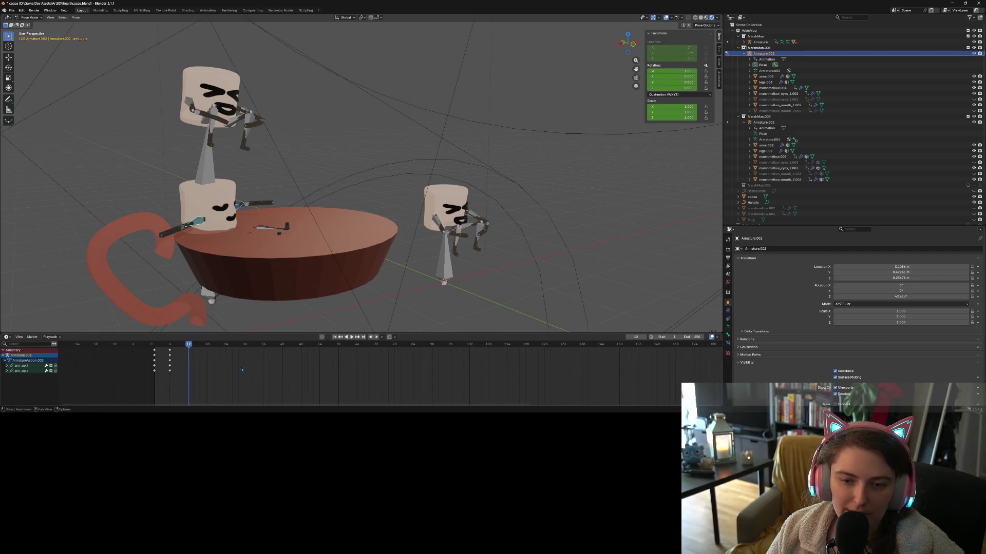
mouse_move(203, 234)
middle_mouse_down()
mouse_move(394, 256)
mouse_move(446, 221)
middle_mouse_up()
scroll(394, 257, "up", 3)
scroll(394, 257, "up", 2)
left_click(442, 182)
Rotate arm.up.l about 31° and arm.up.r about 35°.
key("r")
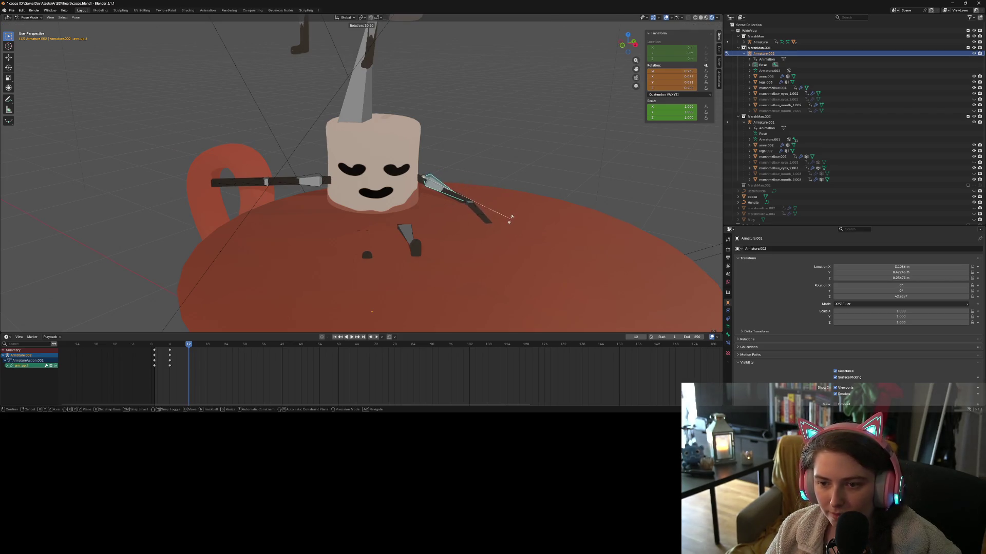
left_click(507, 214)
left_click(289, 183)
key("r")
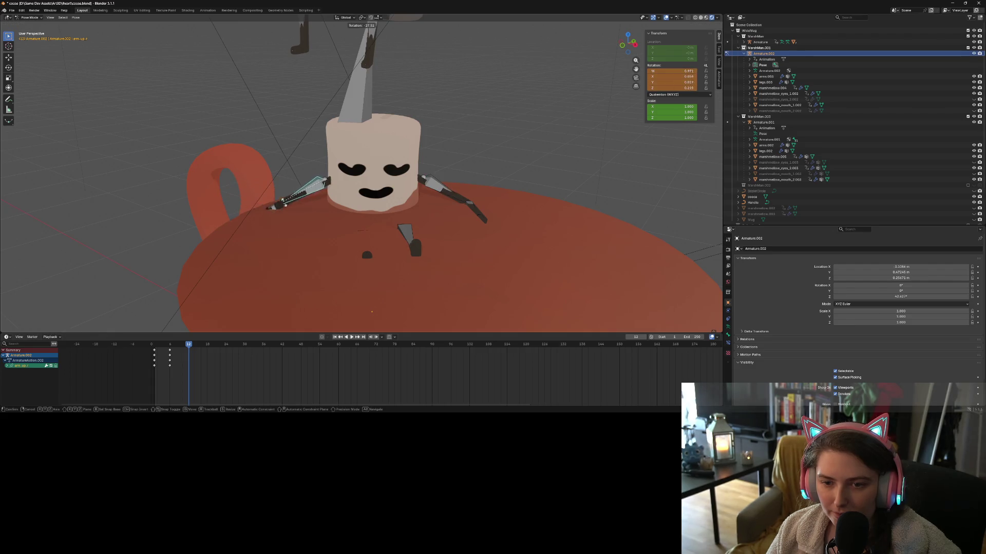
left_click(289, 208)
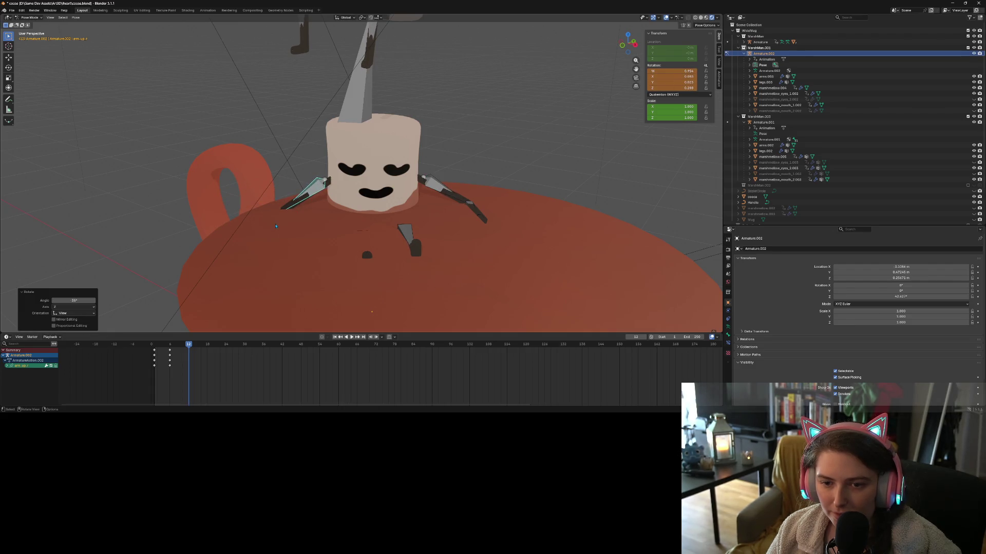
Rotate the lower arm bone arm.dn.r and hide the cocoa mug body.
left_click(274, 228)
key("r")
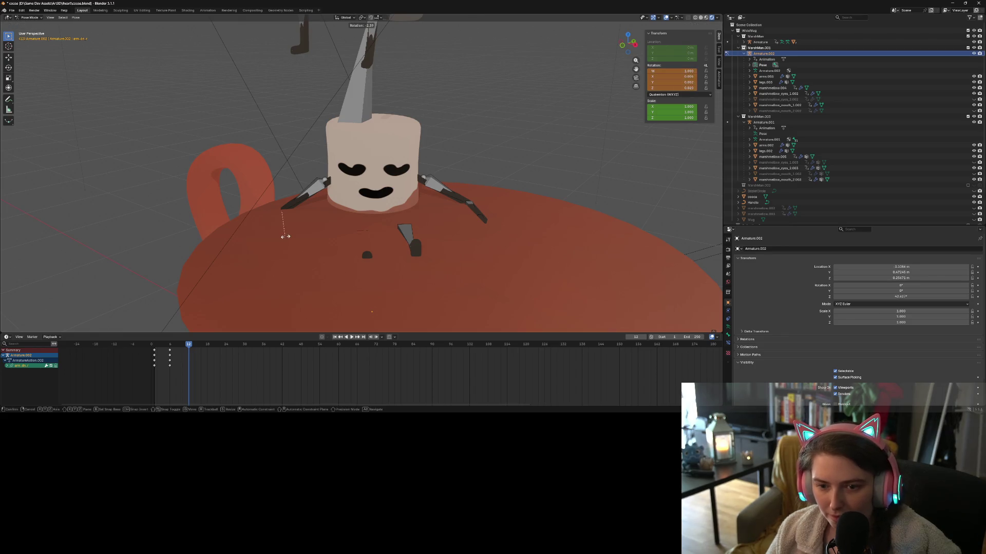
left_click(349, 237)
middle_click_drag(354, 231, 290, 251)
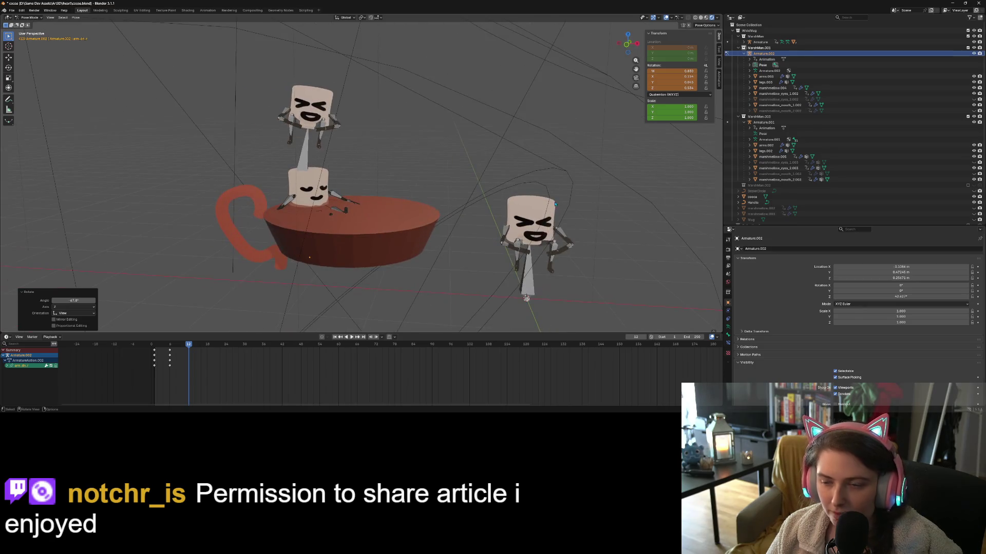
left_click(974, 196)
Rotate the selected bone 24.8°, then 67.3°, and toggle edit mode and back.
key("r")
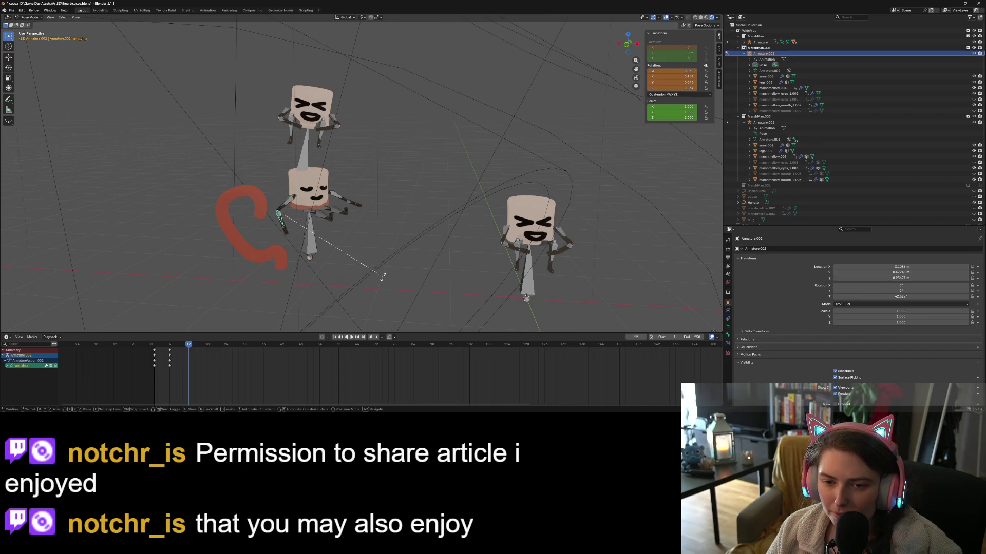
left_click(388, 225)
middle_click_drag(387, 224, 430, 231)
key("r")
left_click(375, 73)
middle_click_drag(374, 72, 346, 226)
key("Tab")
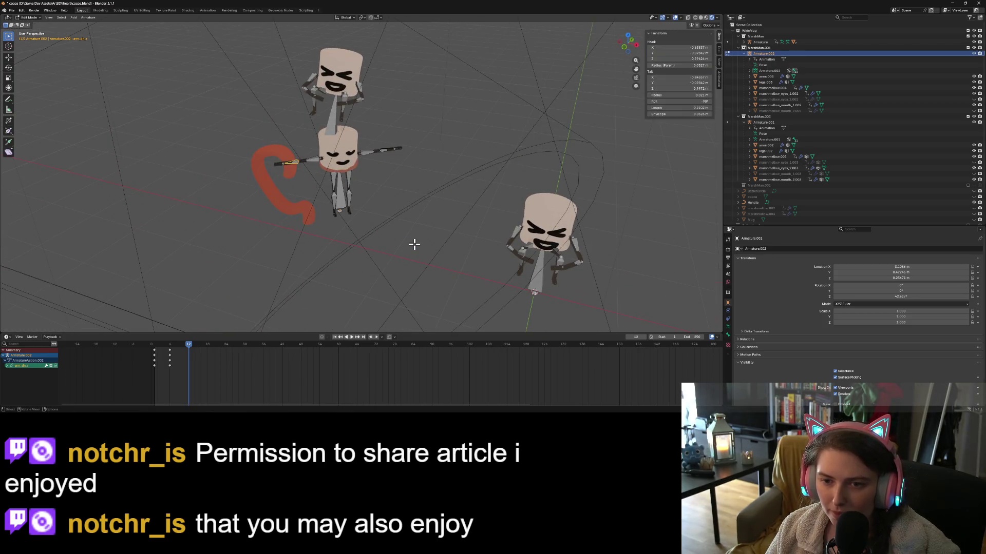
key("Tab")
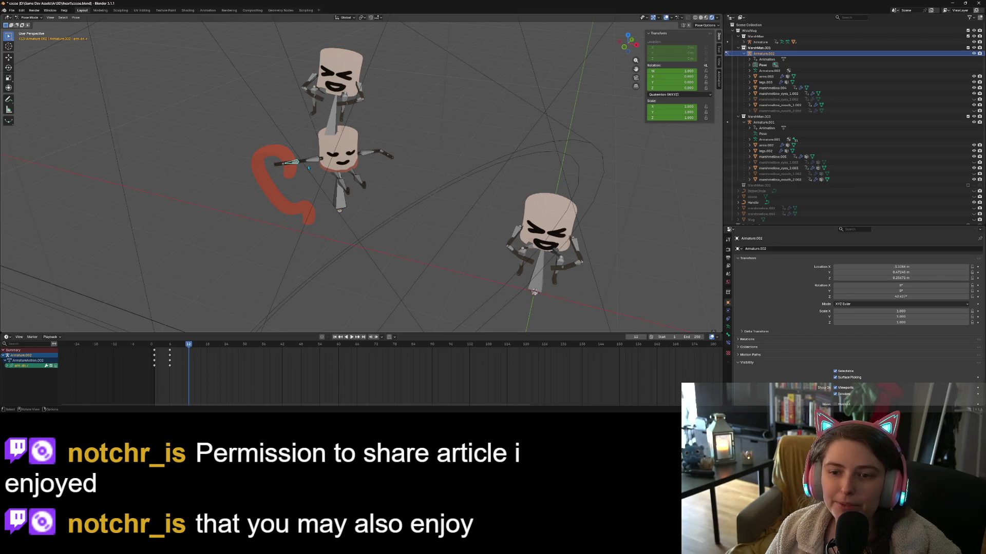
From a top view, rotate the lower marshmallow's limb bone again.
scroll(303, 220, "up", 4)
mouse_move(303, 220)
middle_mouse_down()
mouse_move(360, 261)
mouse_move(348, 198)
middle_mouse_up()
key("KP_7")
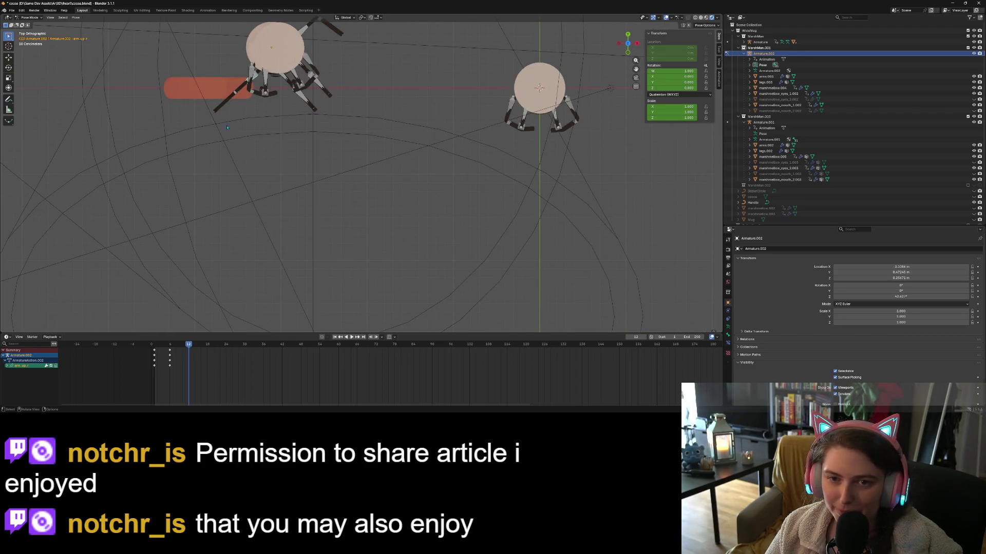
key("r")
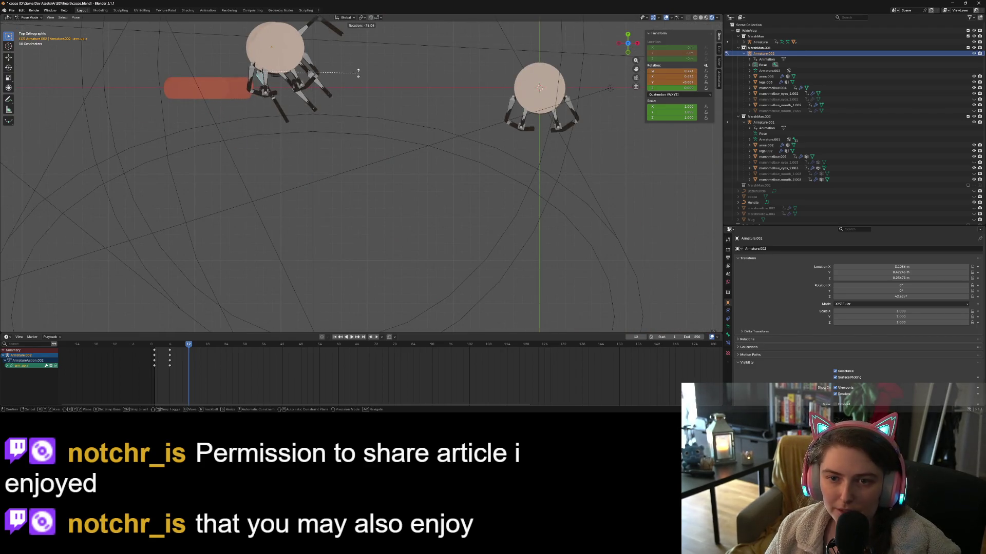
left_click(355, 74)
middle_click_drag(356, 75, 349, 118)
scroll(342, 144, "up", 3)
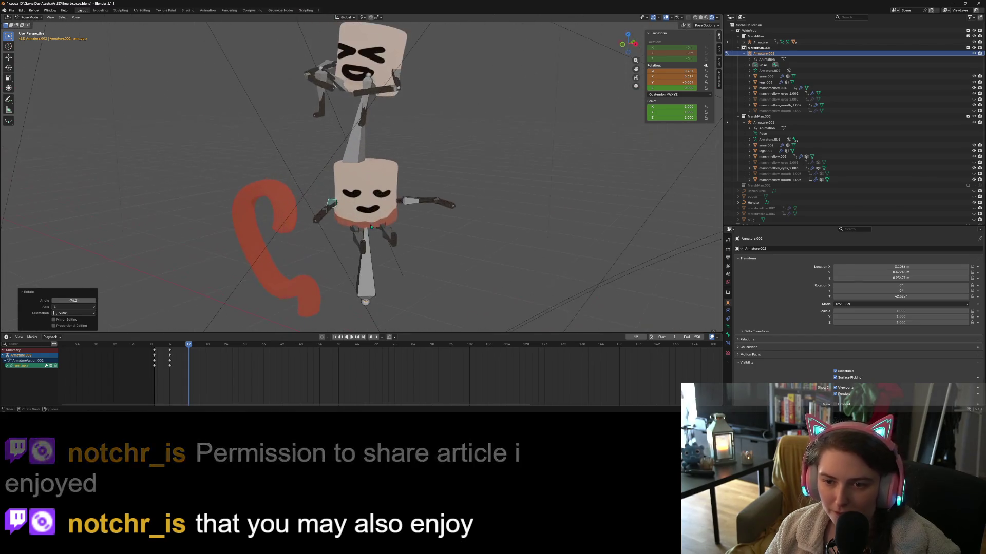
Fine-tune the arm bone with smaller rotations, undoing the last adjustment.
key("r")
left_click(329, 200)
middle_click_drag(329, 200, 316, 196)
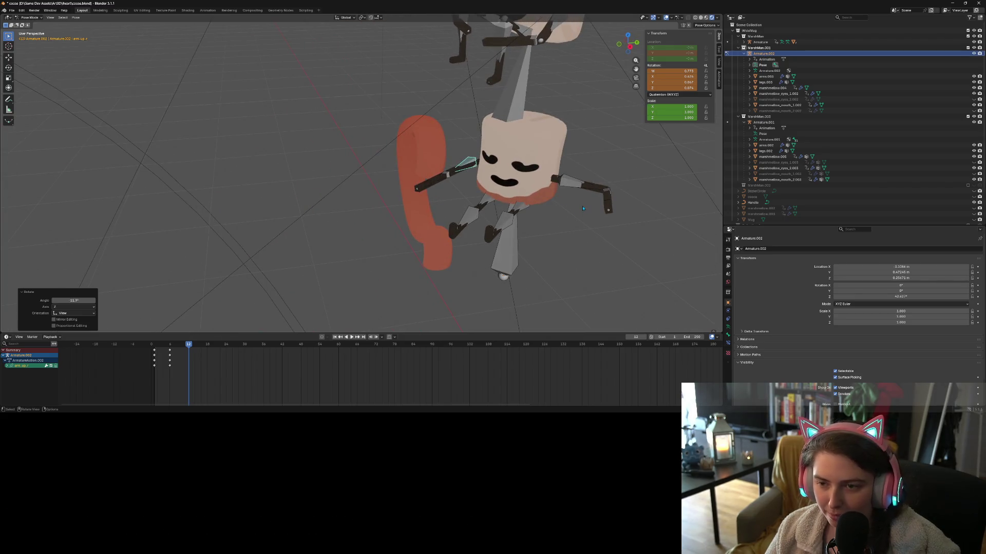
key("ctrl+z")
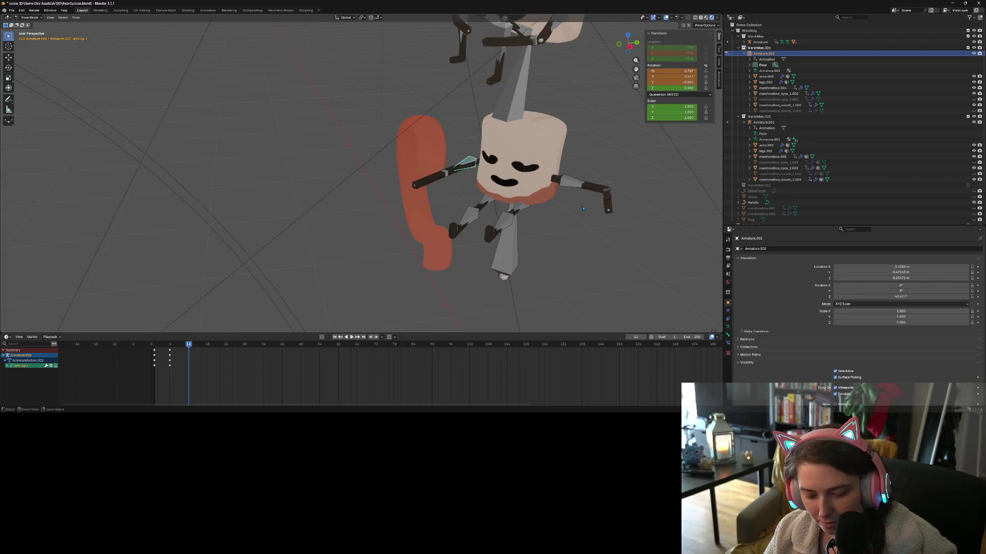
key("r")
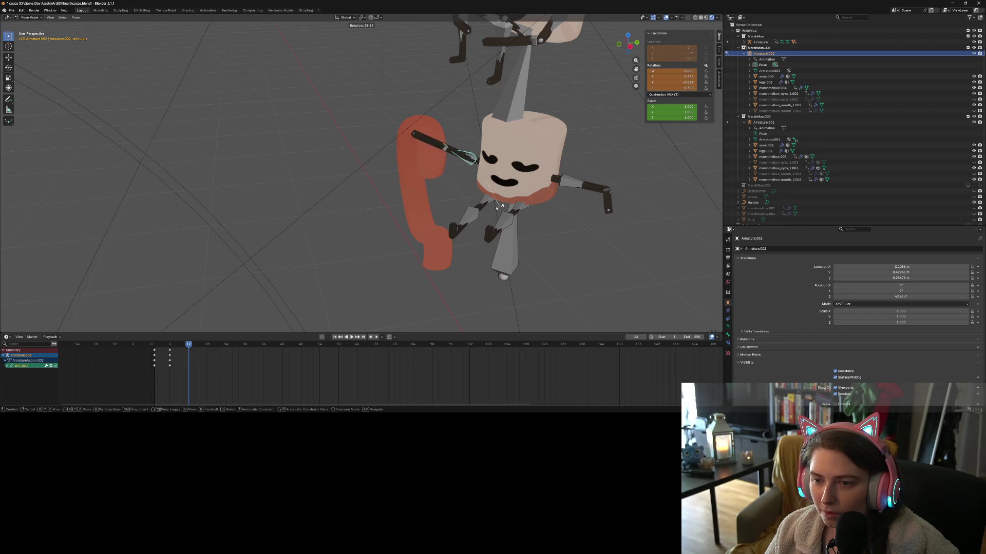
left_click(501, 206)
mouse_move(500, 207)
middle_mouse_down()
mouse_move(408, 234)
mouse_move(380, 194)
middle_mouse_up()
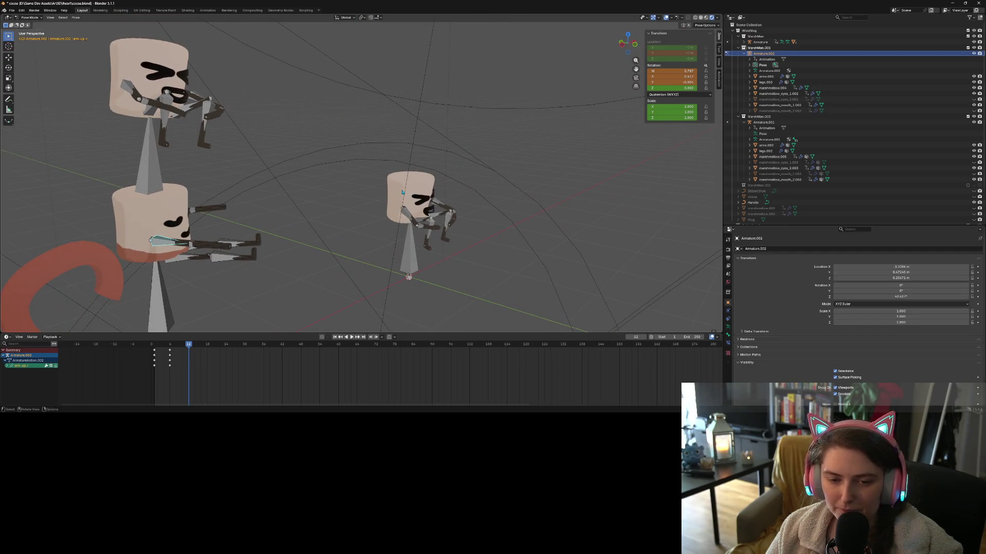
key("r")
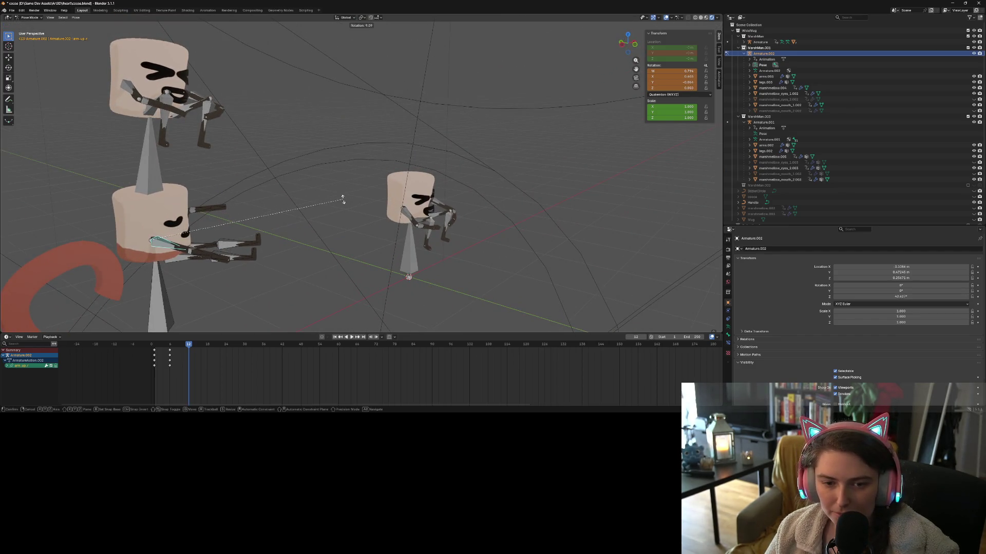
left_click(340, 202)
key("ctrl+z")
middle_click_drag(395, 269, 435, 261)
Rotate the lower marshmallow's right upper arm bone about 44° so it reaches outward.
key("r")
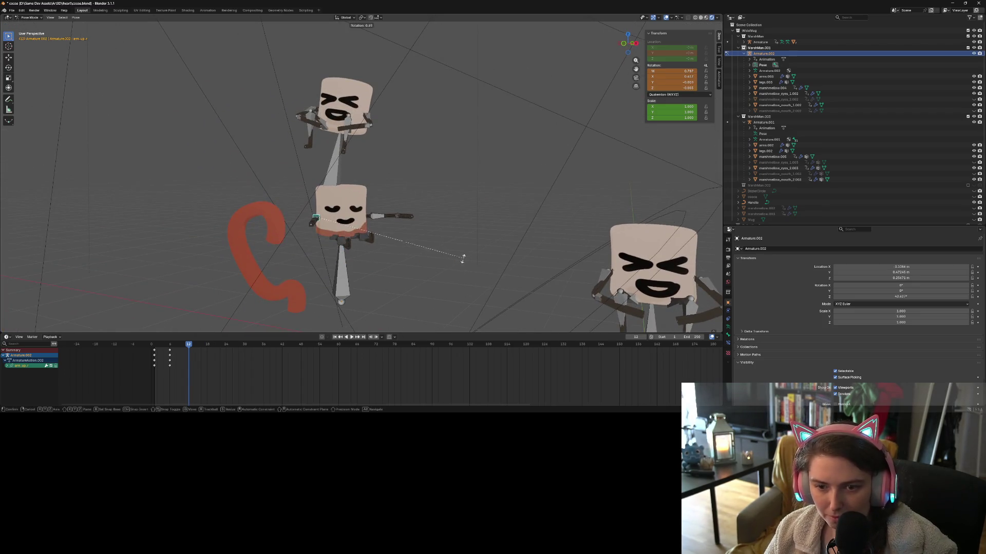
right_click(340, 251)
middle_click_drag(312, 230, 301, 255)
key("r")
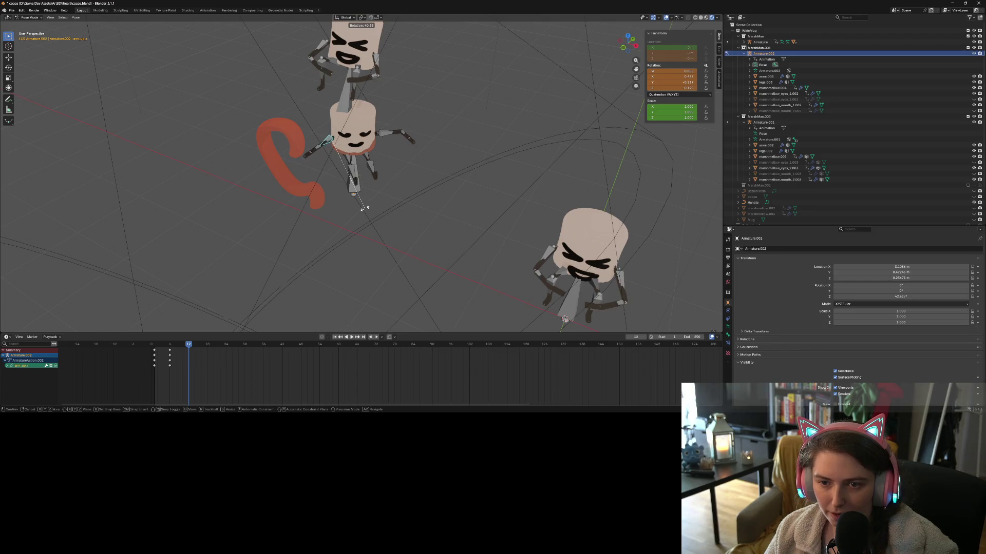
left_click(364, 209)
middle_click_drag(364, 208, 360, 199)
key("r")
left_click(243, 151)
middle_click_drag(236, 190, 401, 180)
key("r")
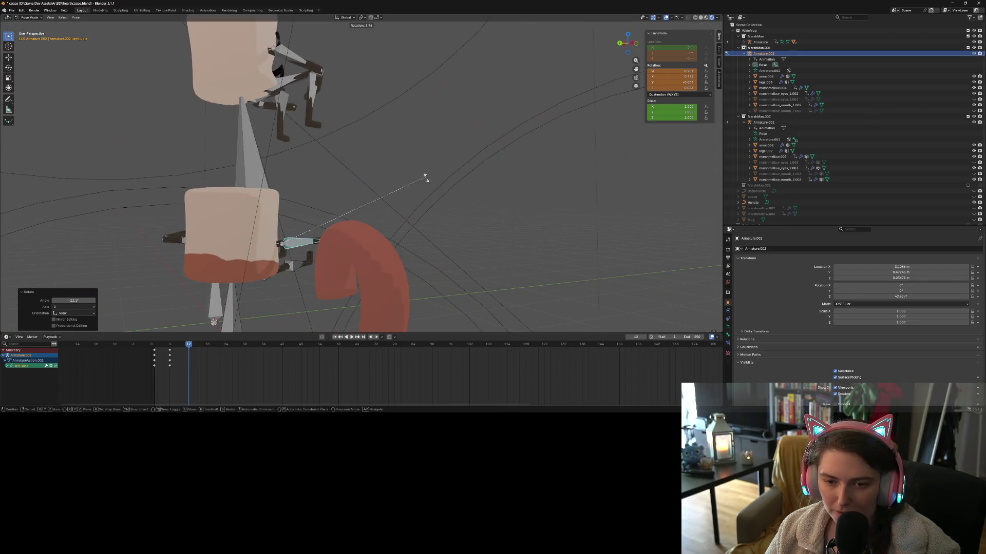
left_click(431, 213)
middle_click_drag(431, 214, 363, 231)
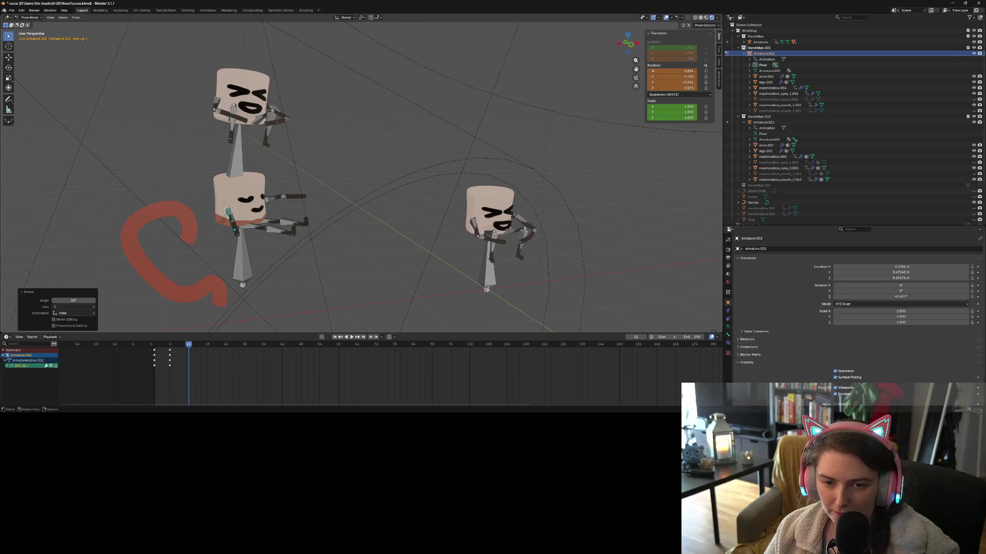
Rotate the right hand bone (hand.r) about 11° to finish the reaching pose.
left_click(235, 231)
middle_click_drag(253, 232, 269, 231)
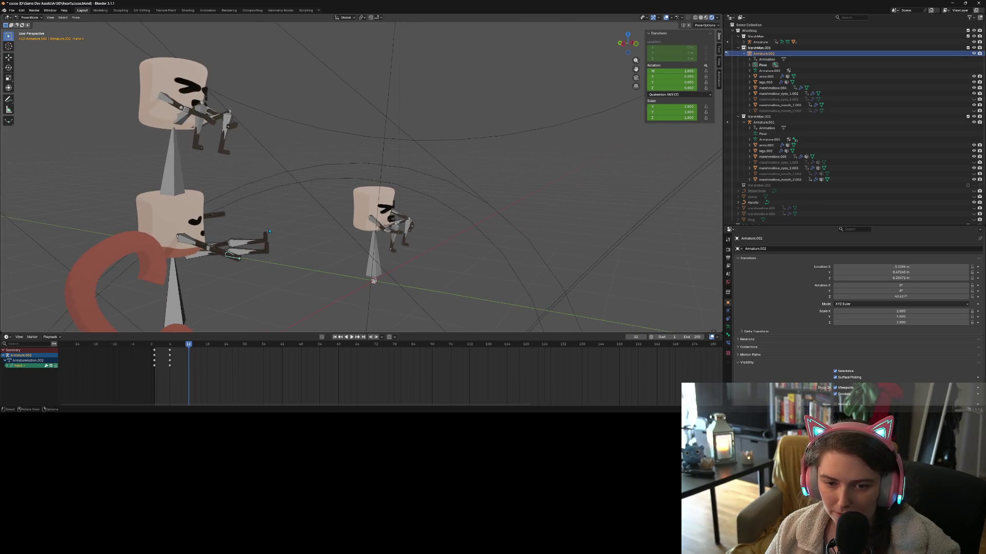
middle_click_drag(218, 253, 289, 254)
key("r")
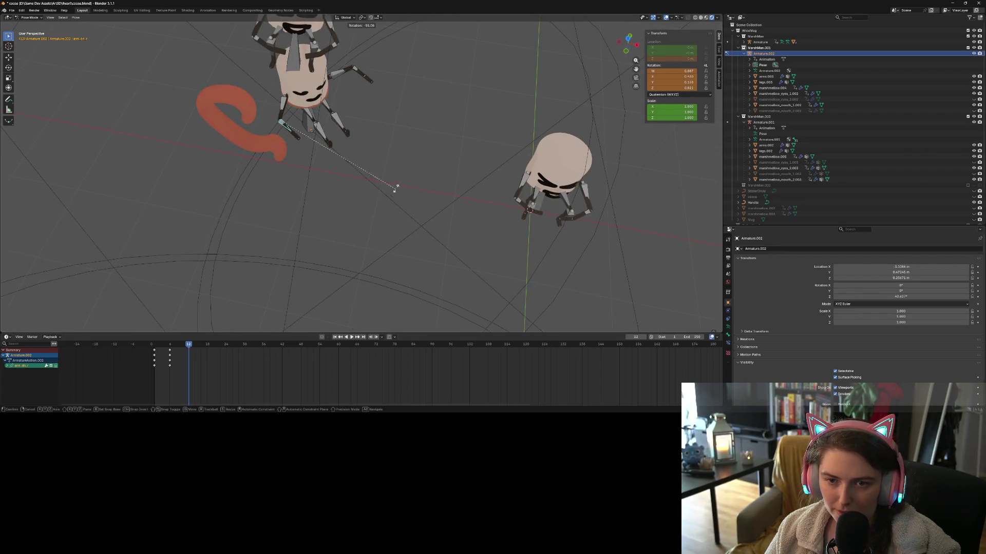
left_click(400, 167)
middle_click_drag(432, 272, 461, 211)
key("r")
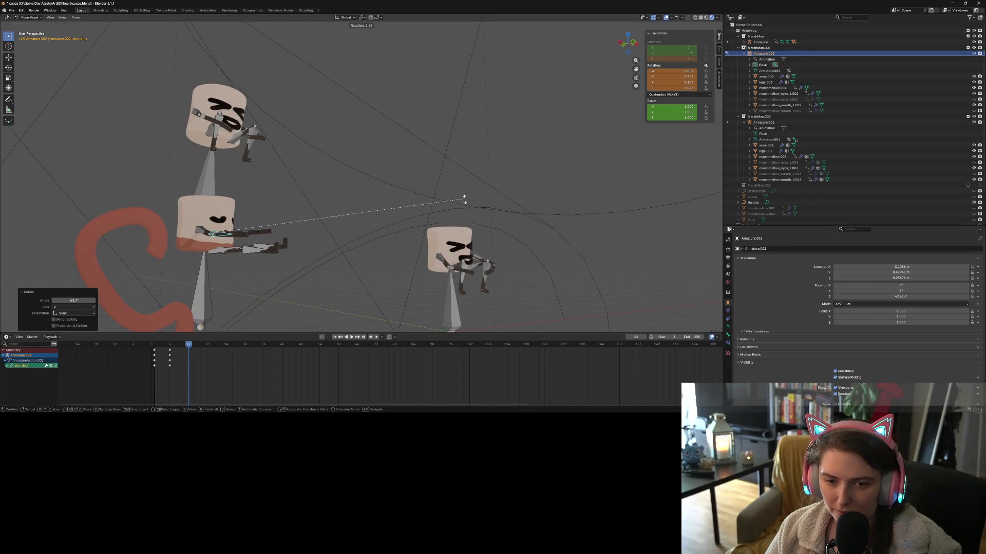
left_click(468, 245)
middle_click_drag(467, 244, 392, 285)
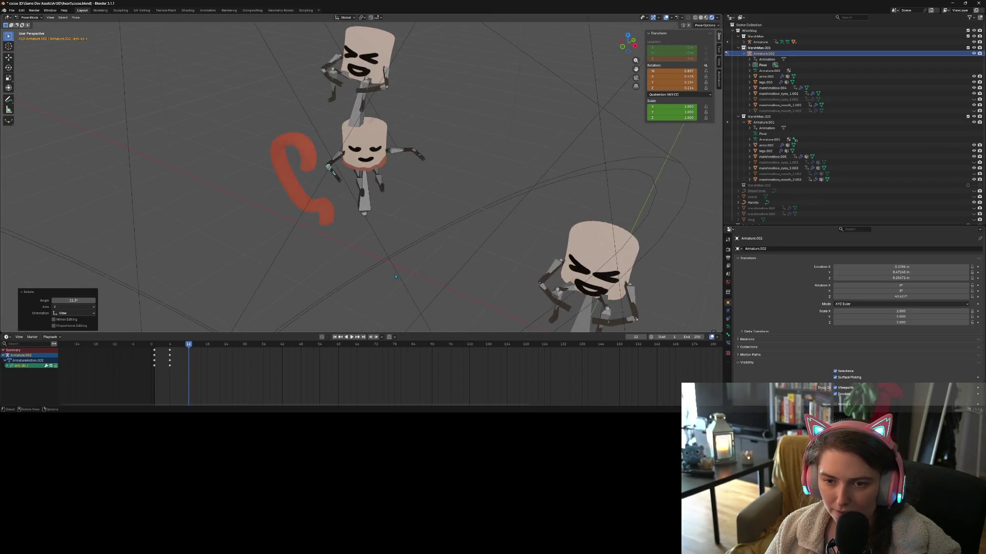
scroll(392, 285, "up", 2)
Keyframe all of the middle marshmallow's bones at frame 12.
key("a")
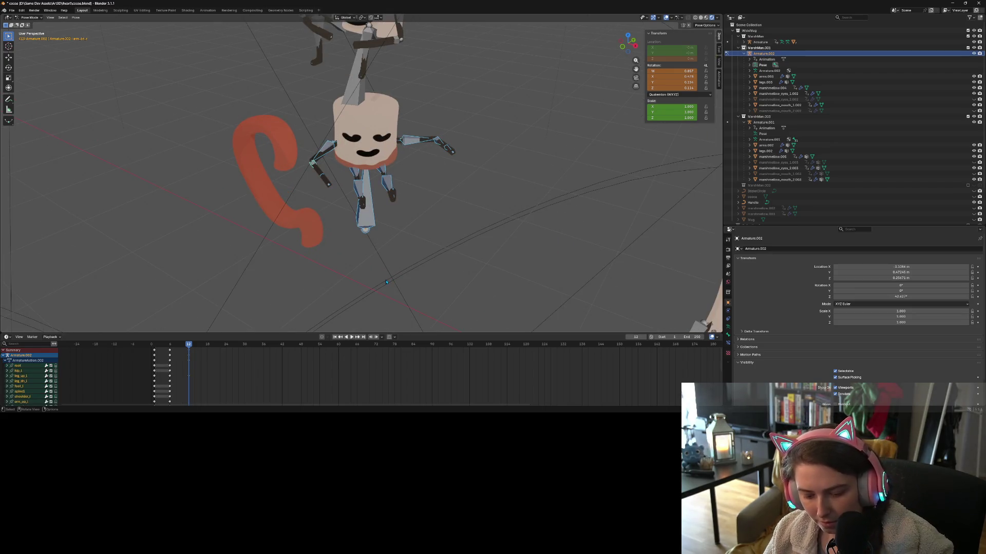
key("i")
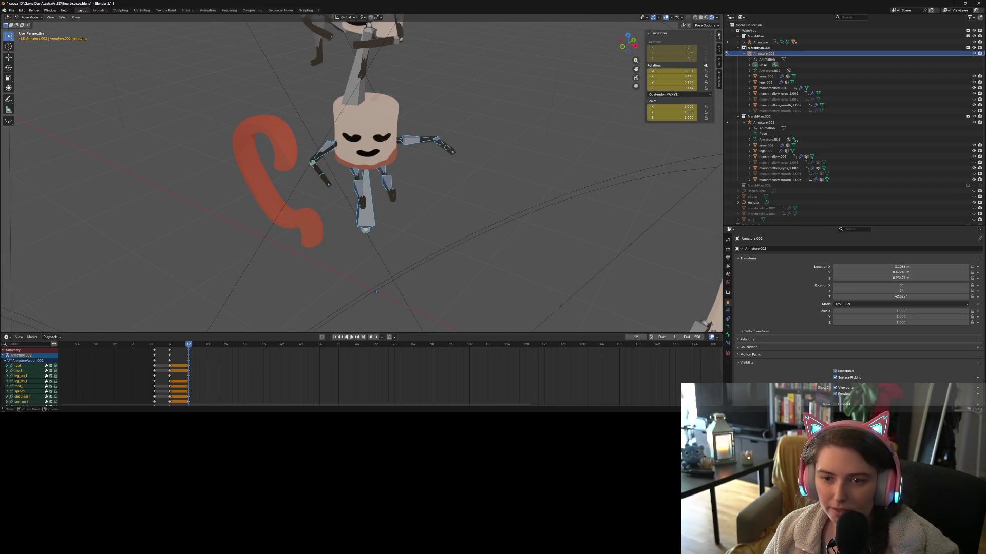
middle_click_drag(365, 278, 400, 256)
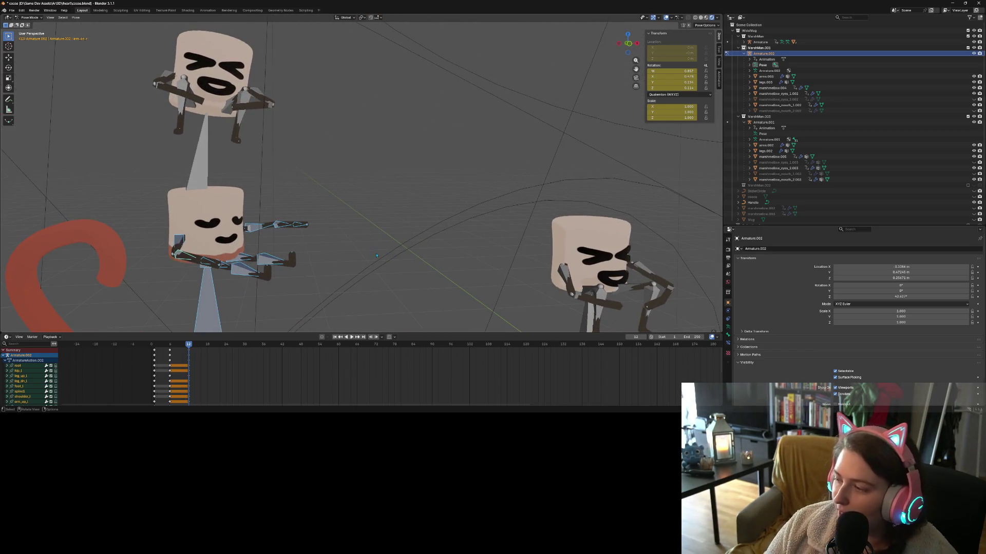
Switch to Object Mode and save cocoa.blend.
left_click(31, 17)
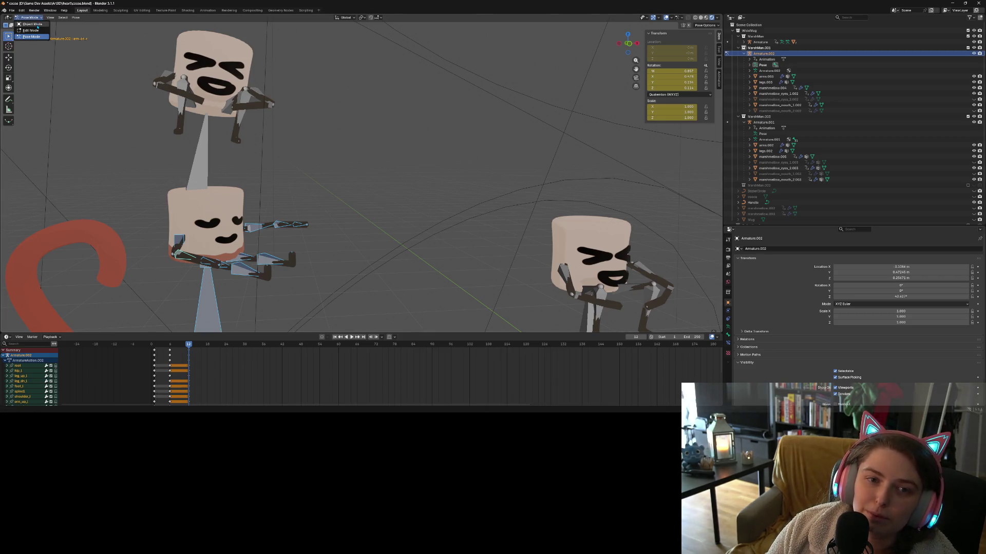
left_click(37, 25)
key("ctrl+s")
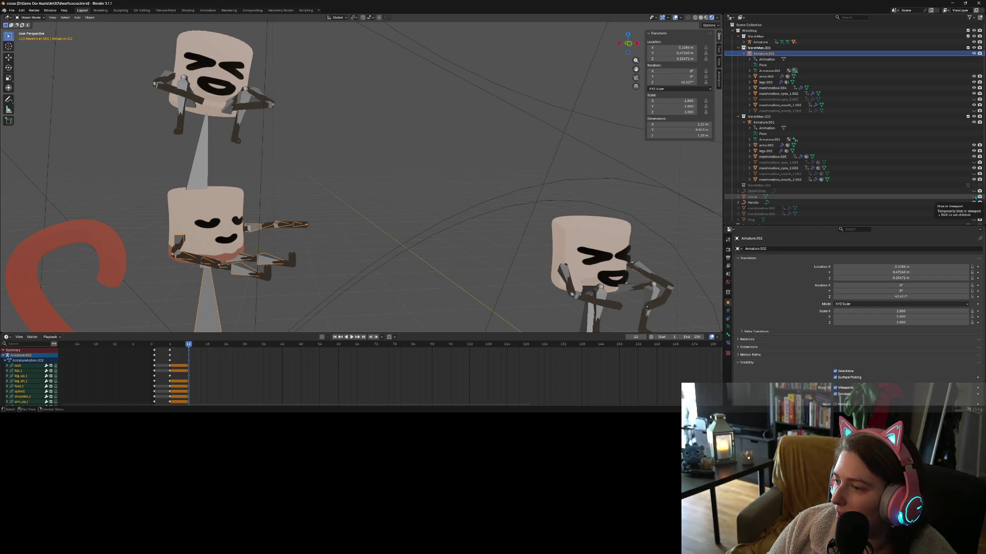
Make the red Mug visible again in the Outliner and return to Pose Mode.
left_click(973, 197)
scroll(975, 199, "down", 2)
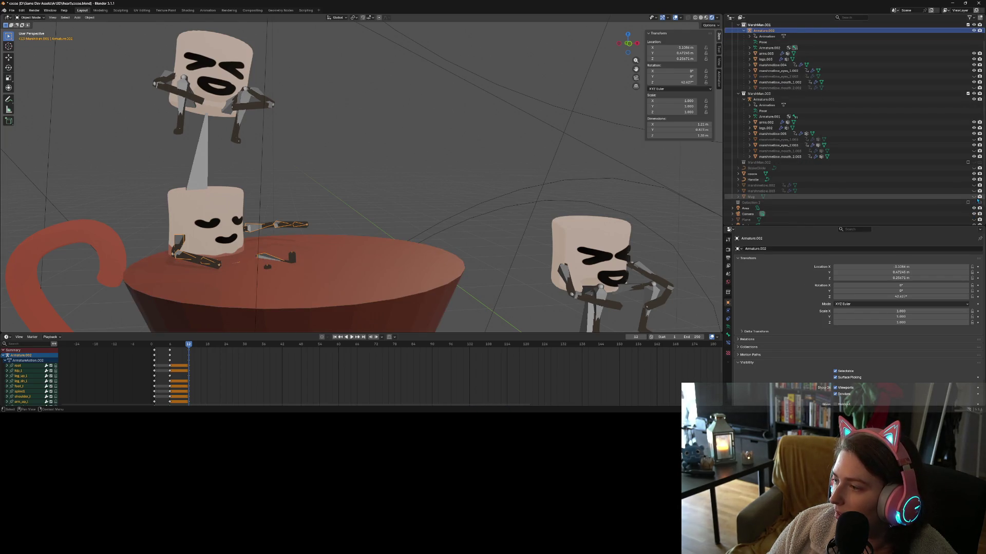
left_click(973, 197)
scroll(442, 216, "down", 4)
middle_click_drag(432, 221, 444, 208)
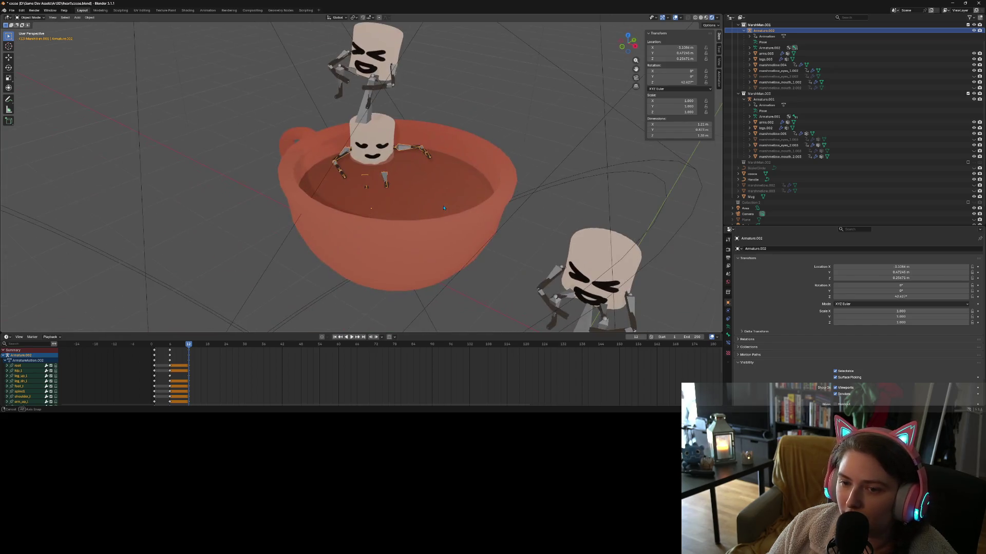
scroll(444, 208, "up", 3)
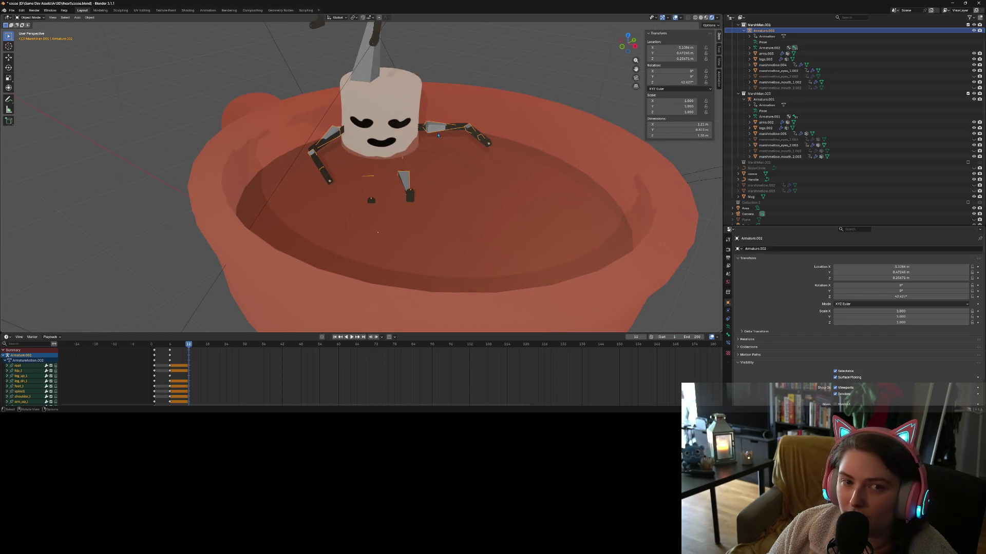
left_click(31, 17)
left_click(30, 35)
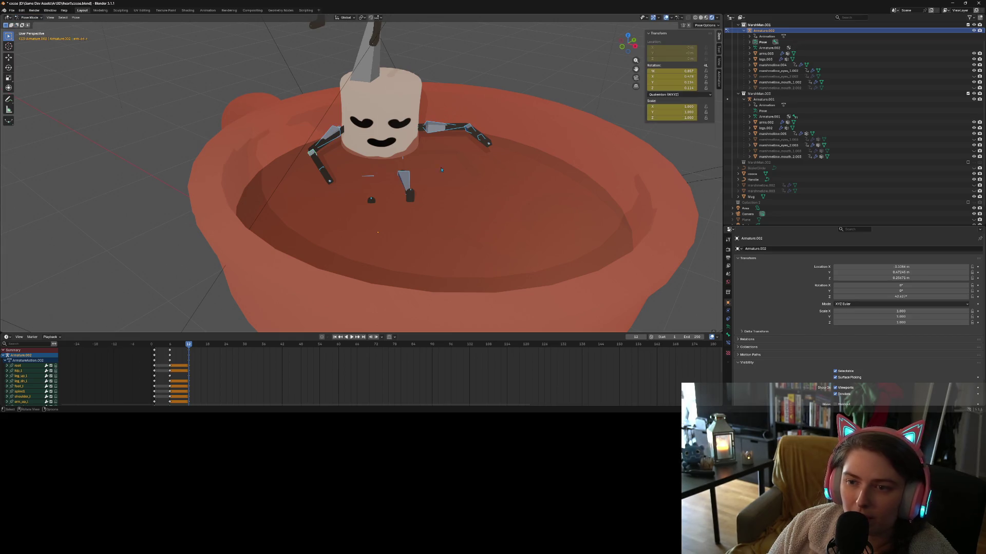
Rotate the cup marshmallow's left upper arm, then its right upper arm about 24° further.
left_click(440, 129)
middle_click_drag(439, 130, 477, 228)
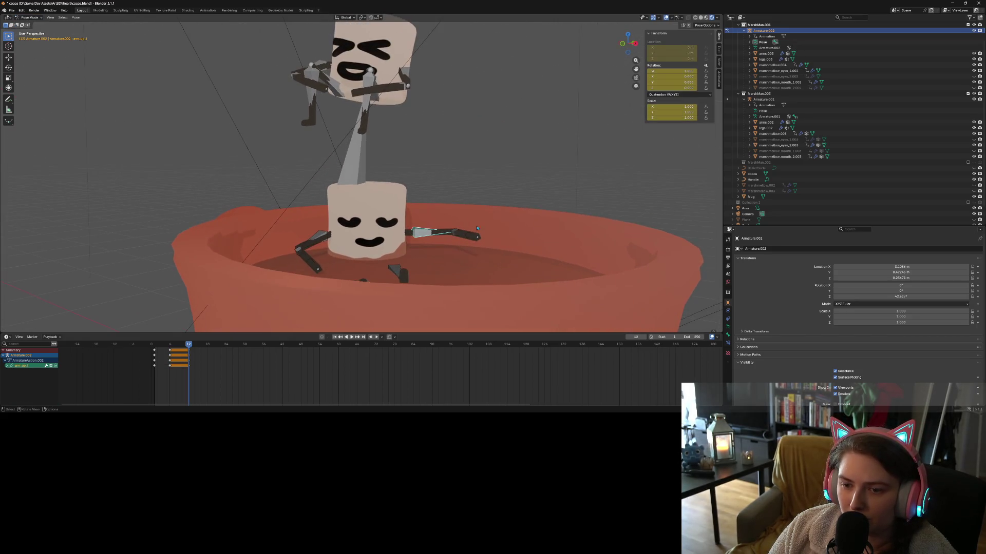
key("r")
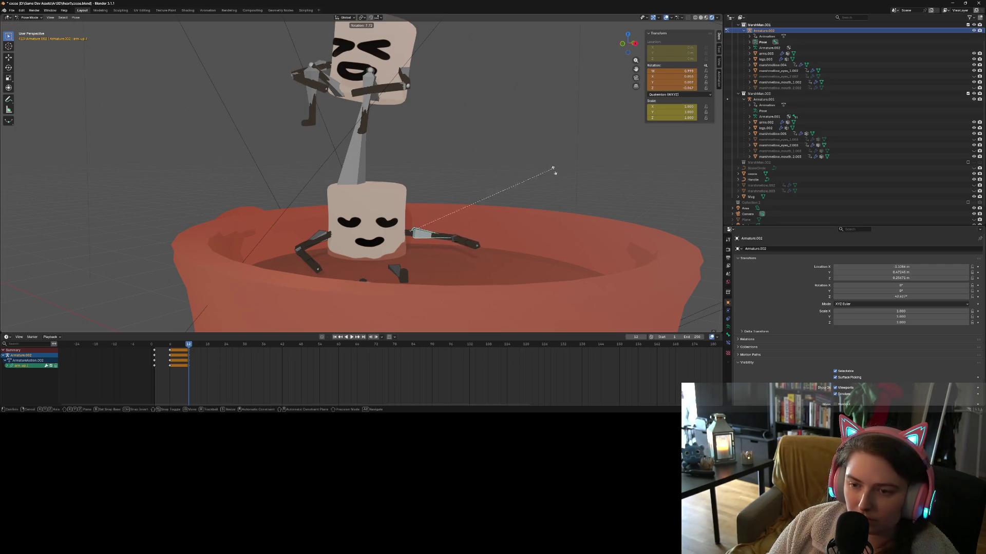
left_click(512, 234)
left_click(314, 245)
key("r")
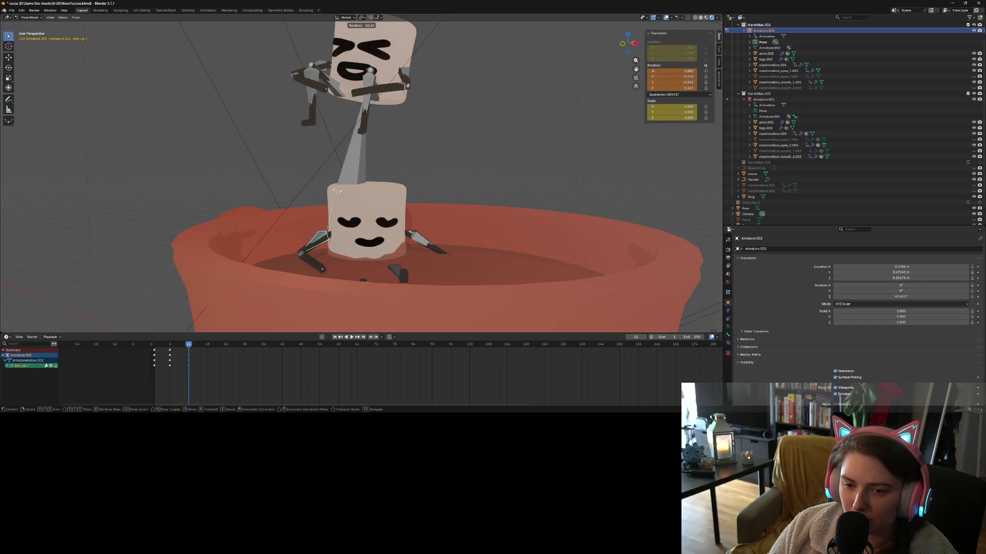
left_click(334, 198)
mouse_move(339, 216)
middle_mouse_down()
mouse_move(368, 253)
mouse_move(344, 190)
middle_mouse_up()
key("r")
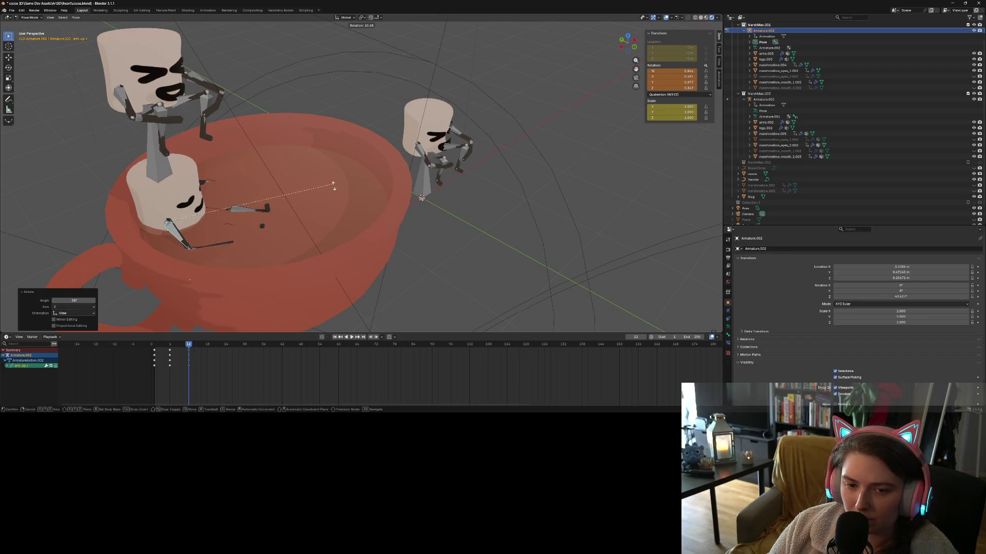
left_click(329, 197)
middle_click_drag(352, 199, 309, 197)
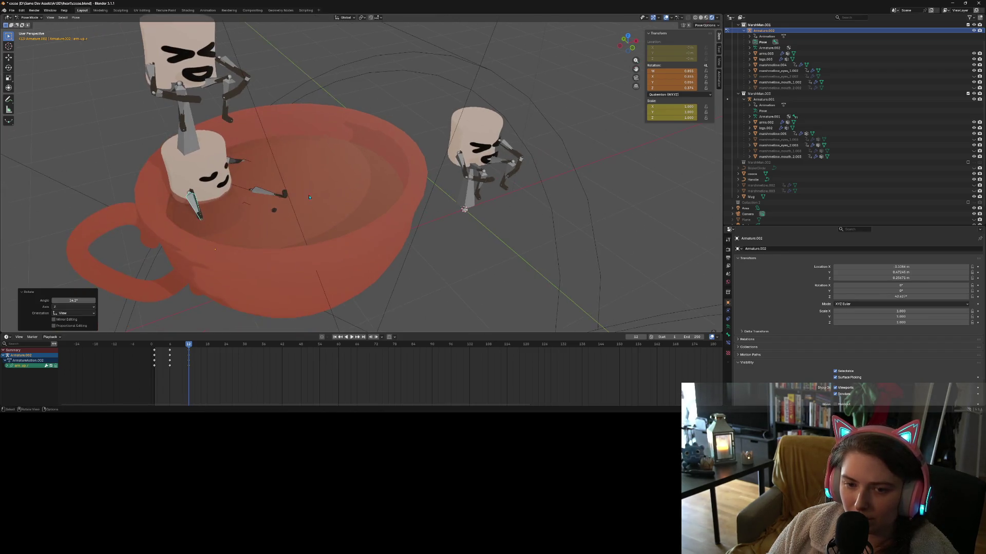
Select the right and left upper leg bones together for re-posing.
left_click(260, 193)
left_click(239, 191)
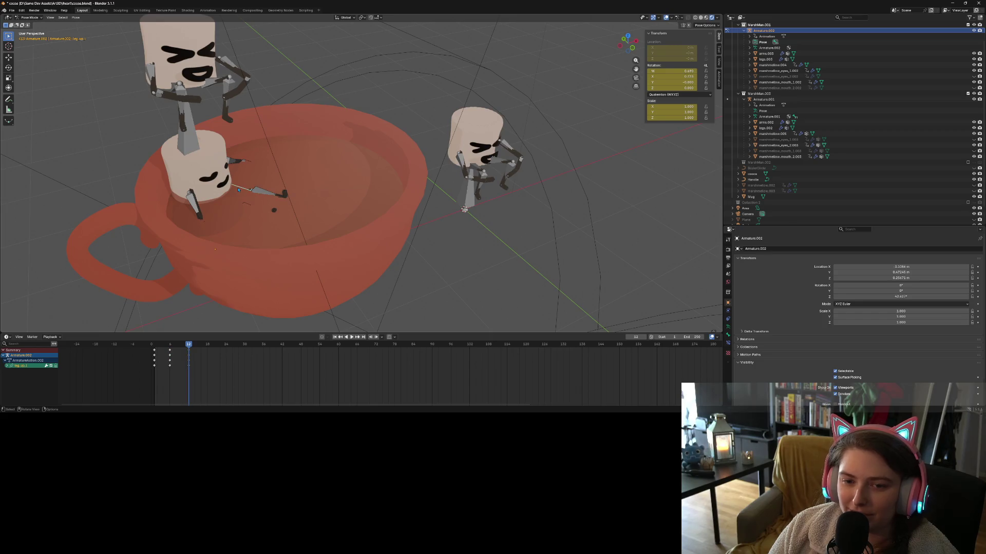
left_click(235, 203, "shift")
middle_click_drag(232, 206, 200, 202)
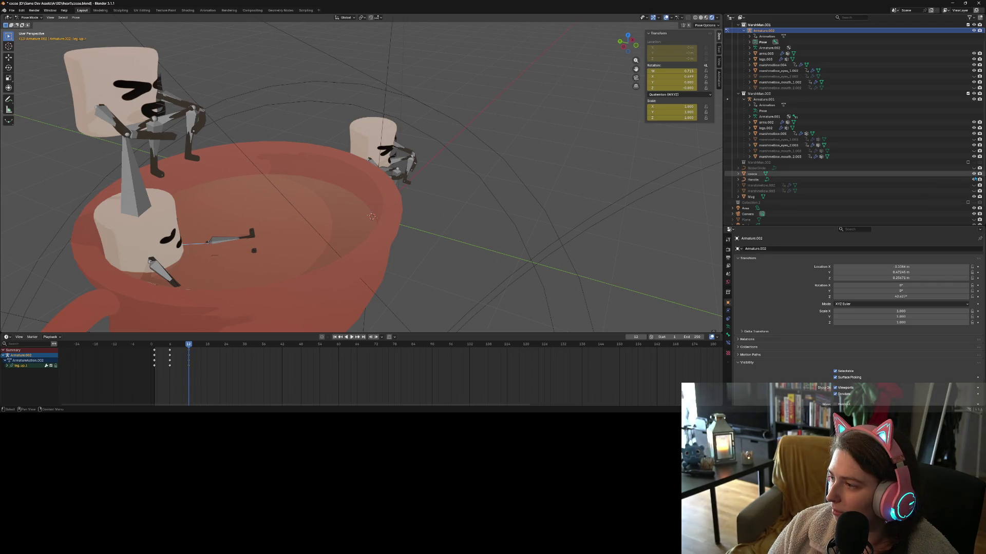
Hide the cocoa and rotate both upper leg bones about 16.7° down beneath it.
left_click(974, 174)
left_click(189, 265, "shift")
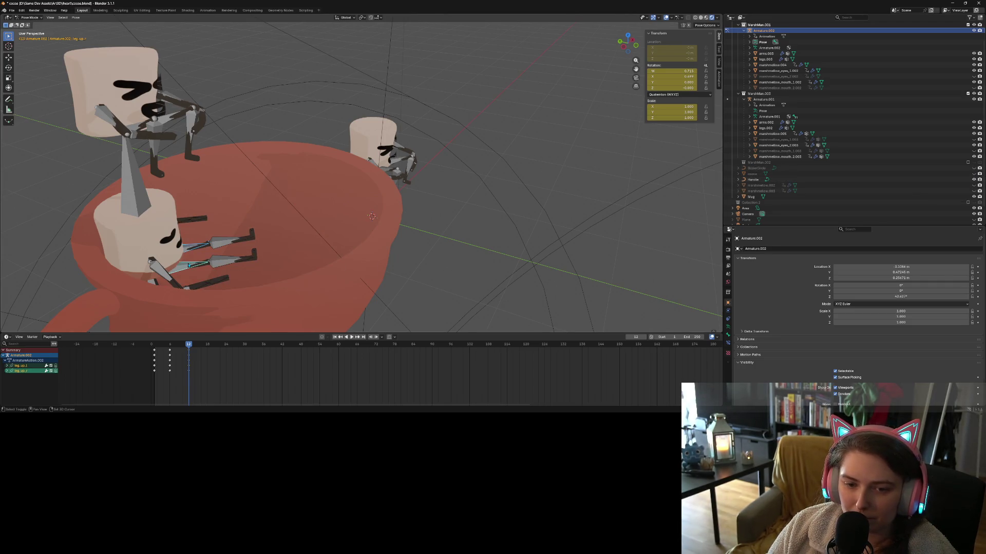
key("r")
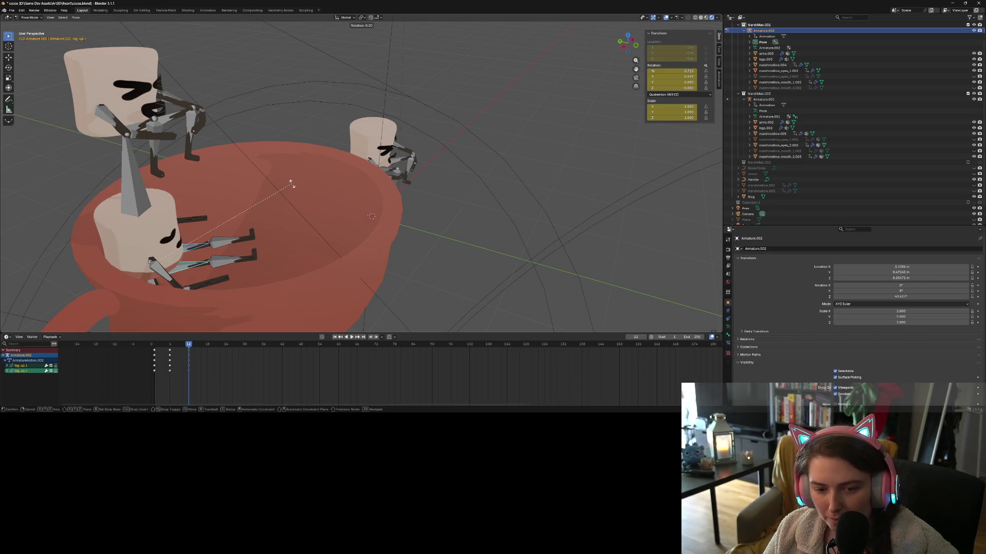
right_click(293, 220)
middle_click_drag(293, 220, 221, 250)
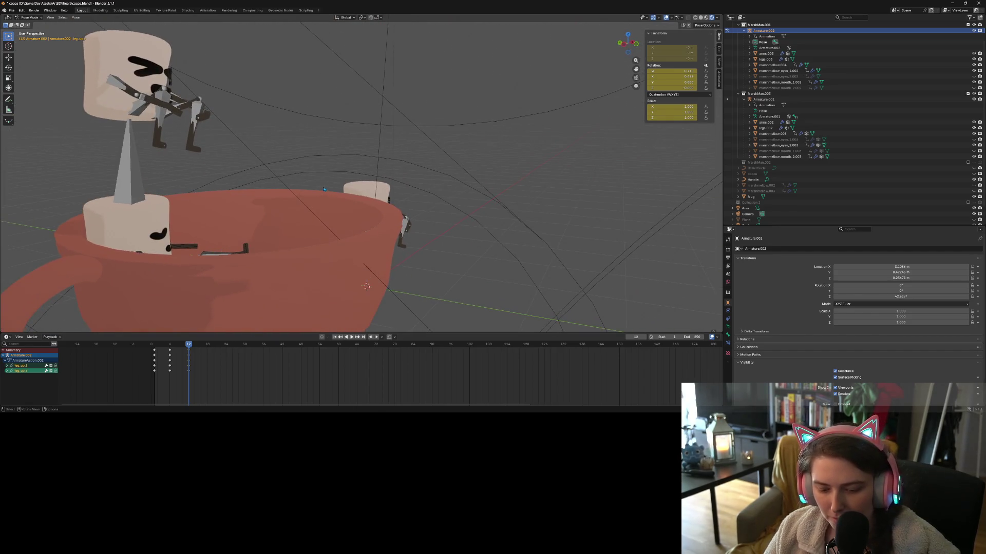
key("r")
left_click(323, 211)
mouse_move(323, 211)
middle_mouse_down()
mouse_move(279, 245)
mouse_move(327, 232)
mouse_move(406, 285)
mouse_move(453, 258)
middle_mouse_up()
key("r")
left_click(354, 222)
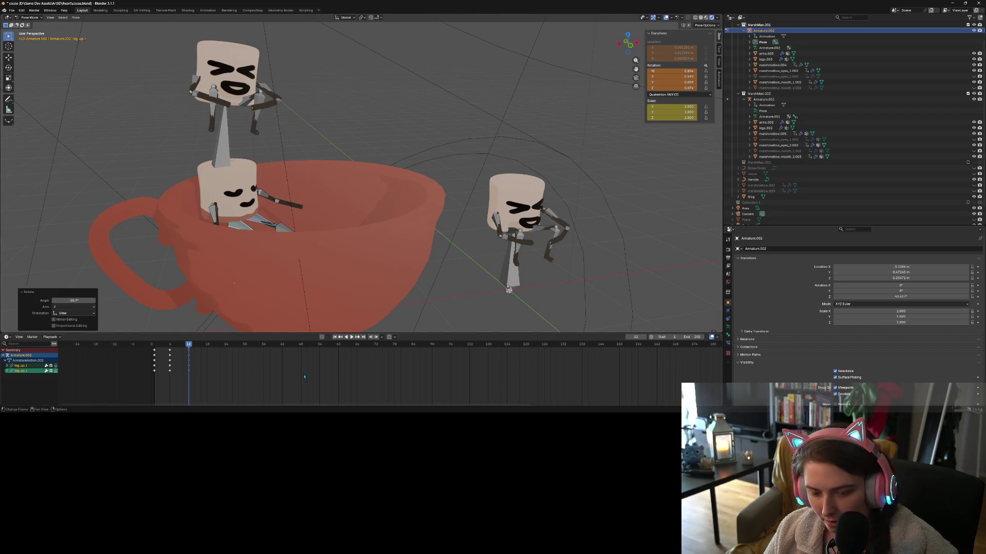
Keyframe all bones at frame 12, show the cocoa again, and return to Object Mode.
key("a")
key("i")
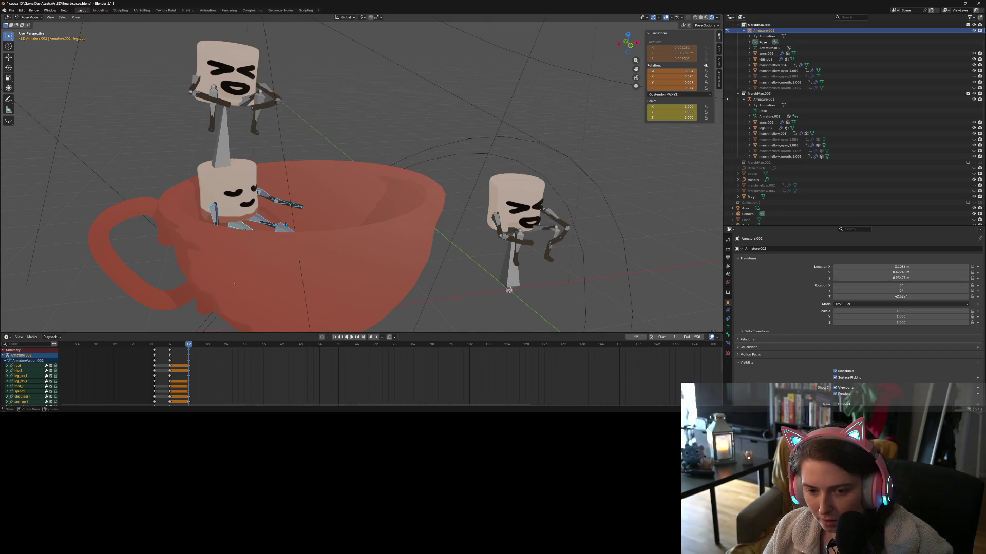
middle_click_drag(282, 236, 390, 226)
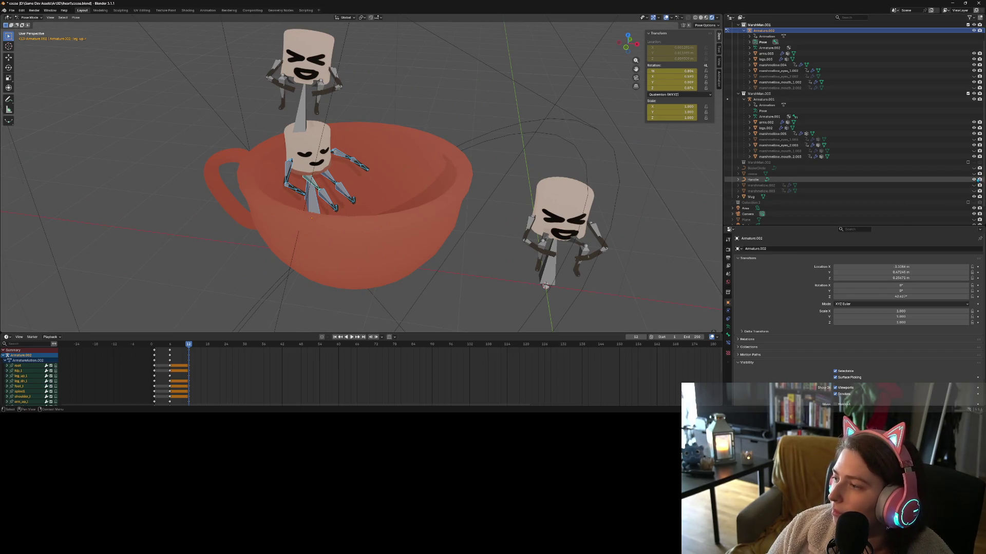
left_click(974, 174)
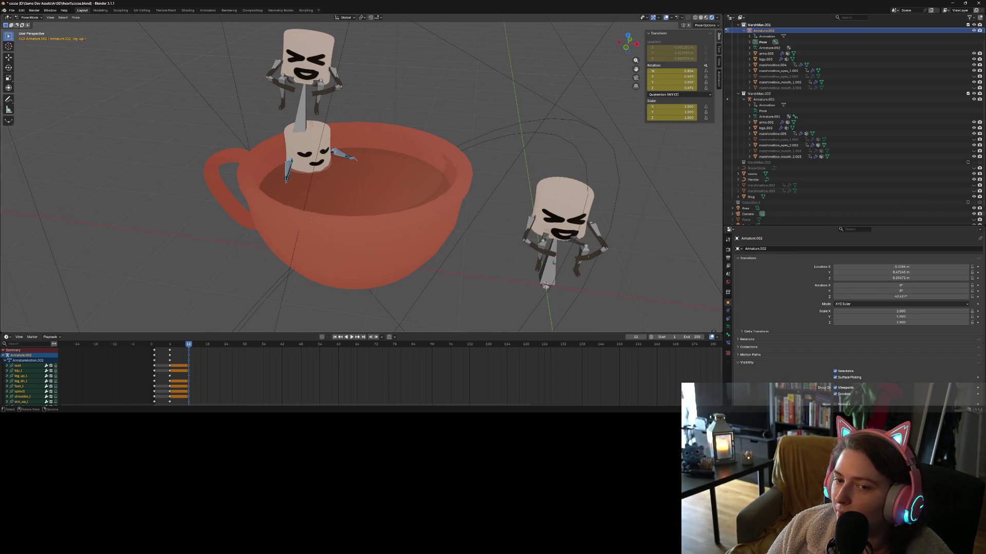
middle_click_drag(401, 267, 423, 273)
left_click(29, 17)
left_click(34, 29)
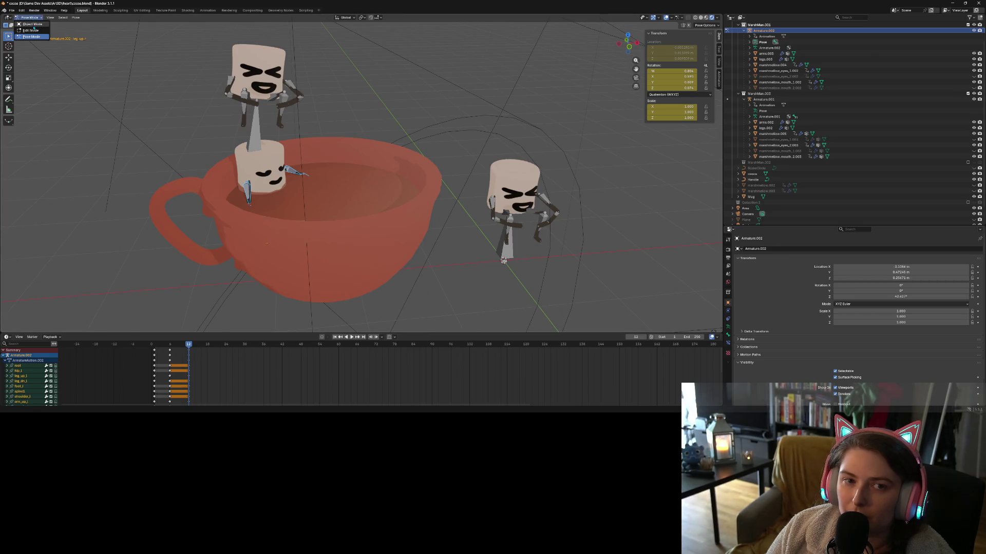
Deselect the rig, save cocoa.blend, and turn off Bones in Viewport Overlays.
left_click(480, 309)
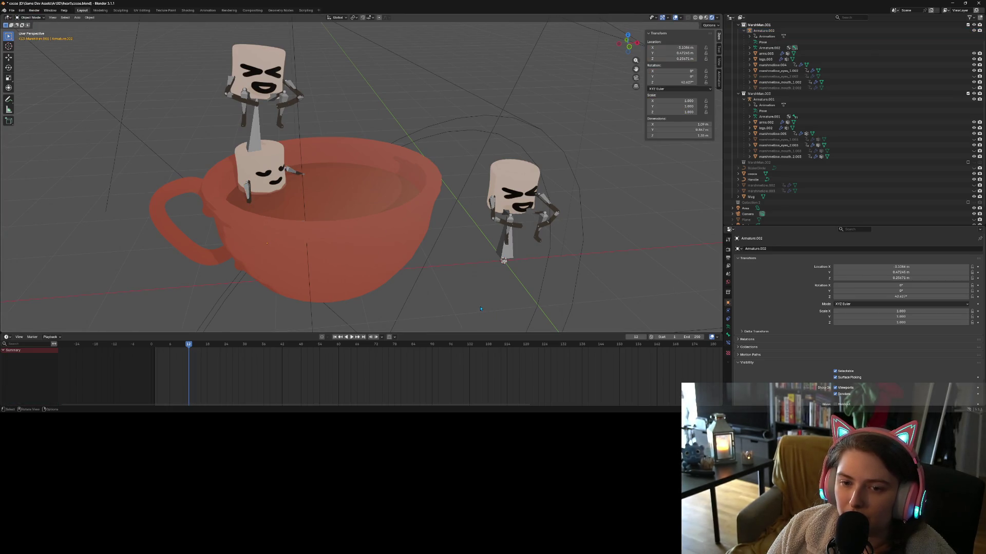
key("ctrl+s")
middle_click_drag(360, 268, 323, 263)
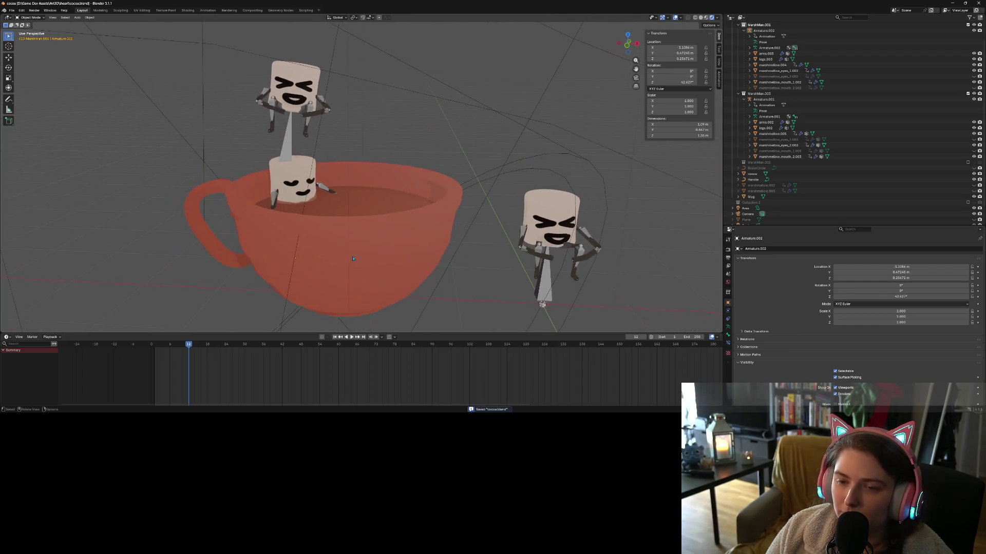
left_click(681, 18)
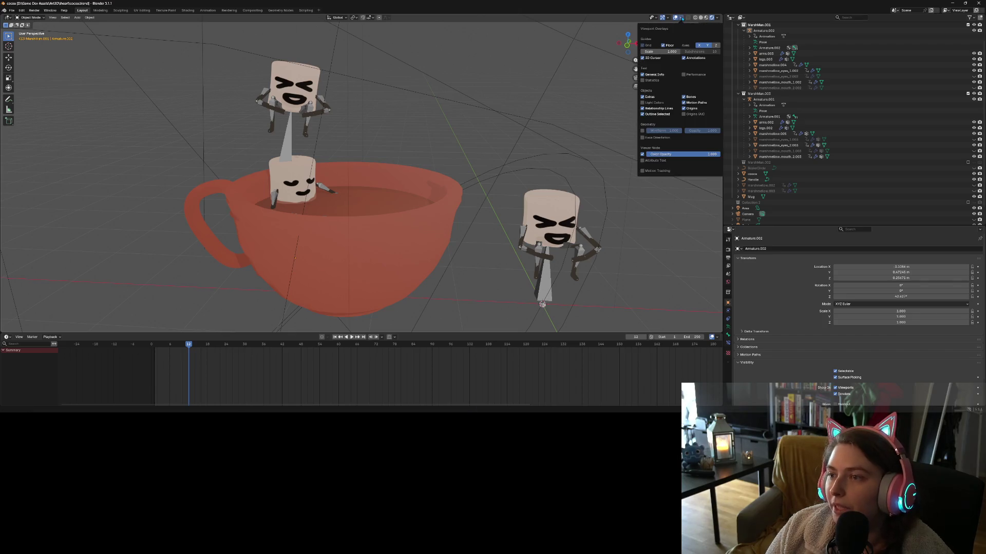
left_click(691, 97)
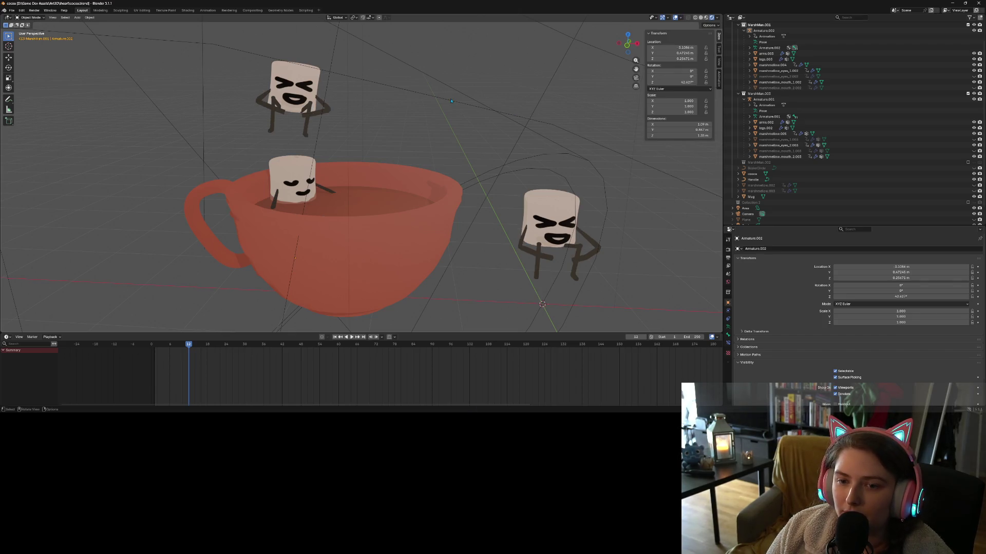
middle_click_drag(462, 125, 325, 161)
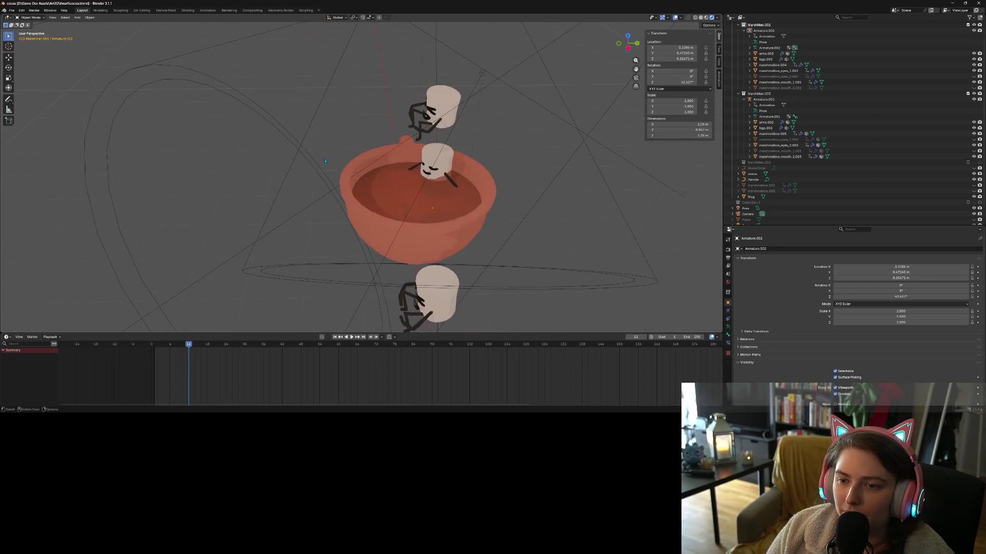
Check the scene through the camera and select the cup marshmallow's rig, Armature.002.
left_click(437, 162)
mouse_move(437, 162)
middle_mouse_down()
mouse_move(460, 139)
mouse_move(419, 240)
middle_mouse_up()
scroll(460, 139, "up", 3)
scroll(461, 138, "down", 3)
scroll(419, 240, "down", 2)
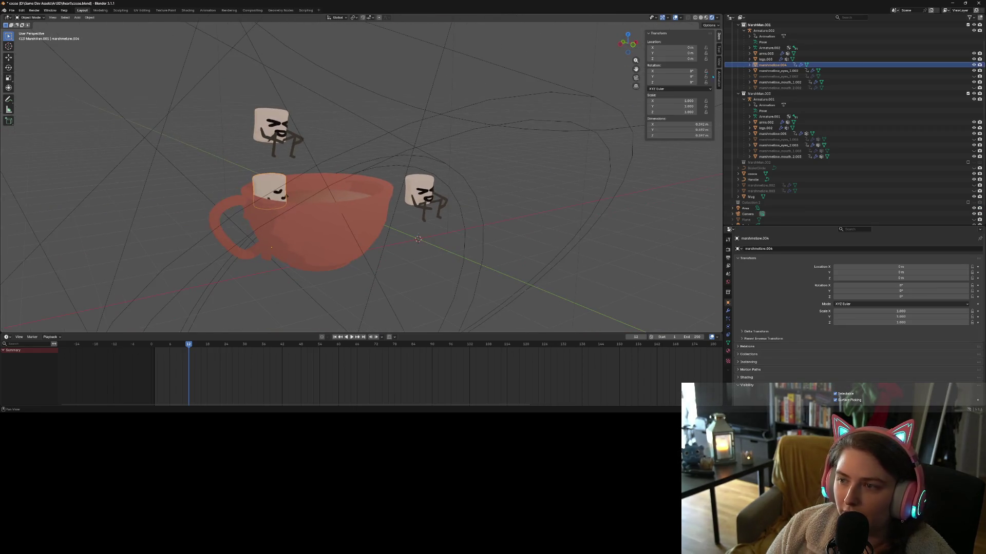
left_click(636, 78)
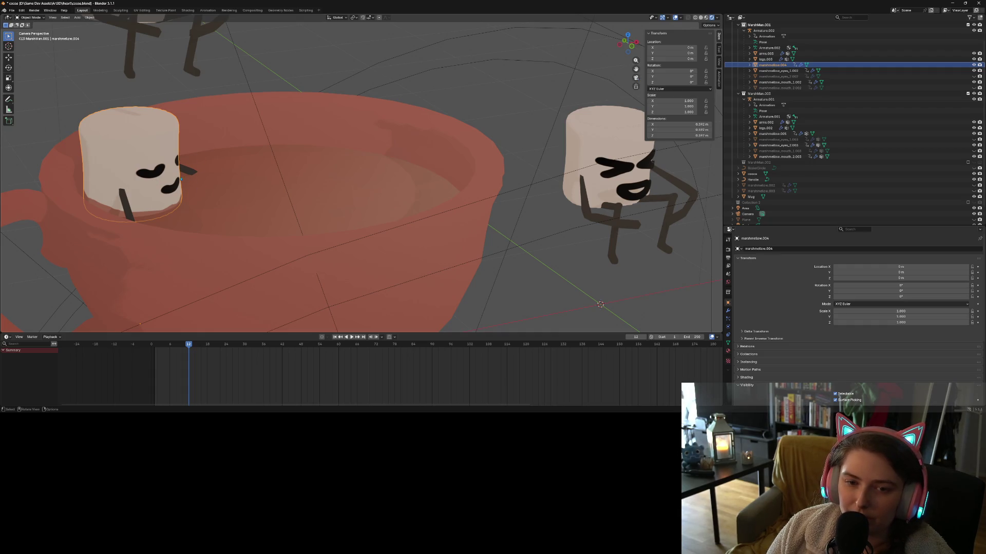
left_click(134, 166)
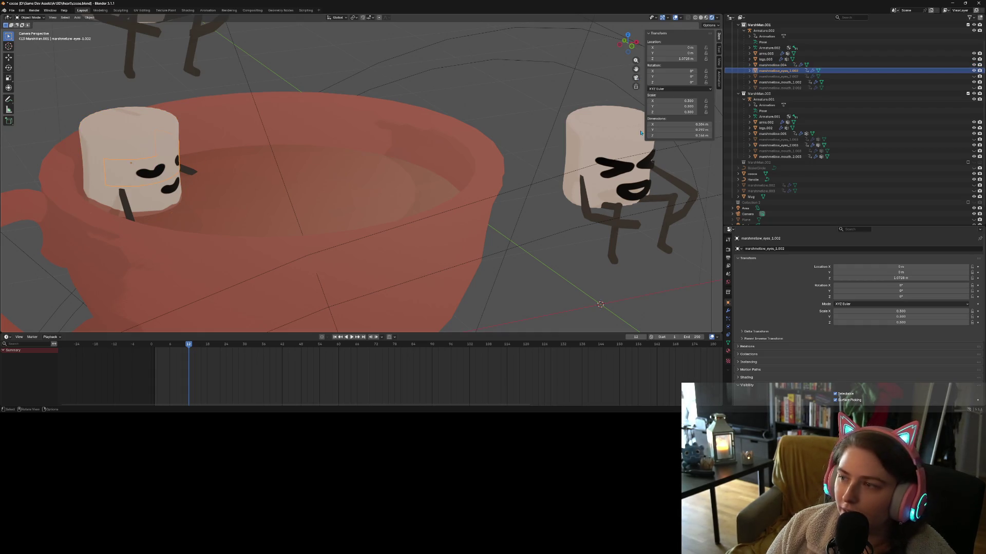
left_click(764, 30)
mouse_move(390, 185)
middle_mouse_down()
mouse_move(257, 196)
mouse_move(270, 199)
middle_mouse_up()
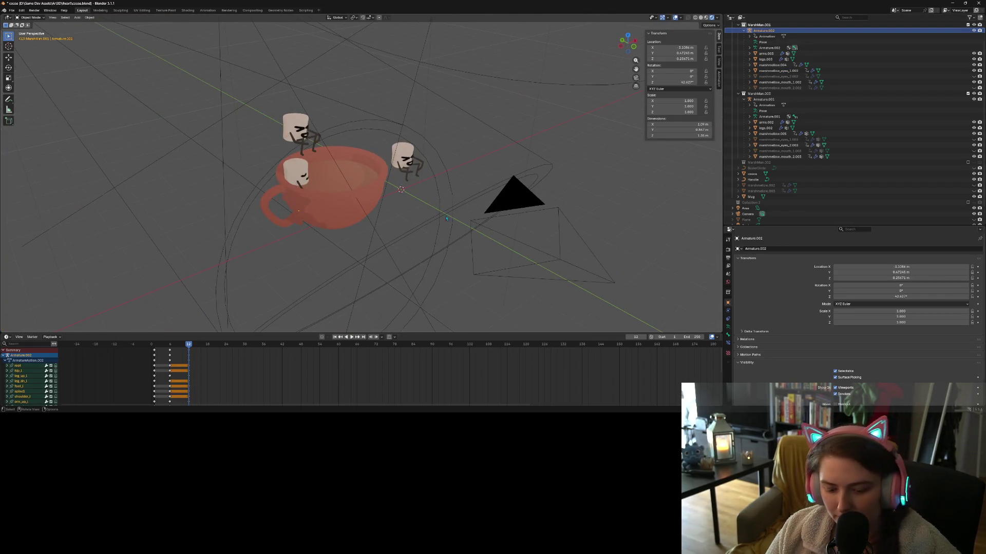
Rotate the cup marshmallow's rig 6.03° and shift it to a new position.
key("r")
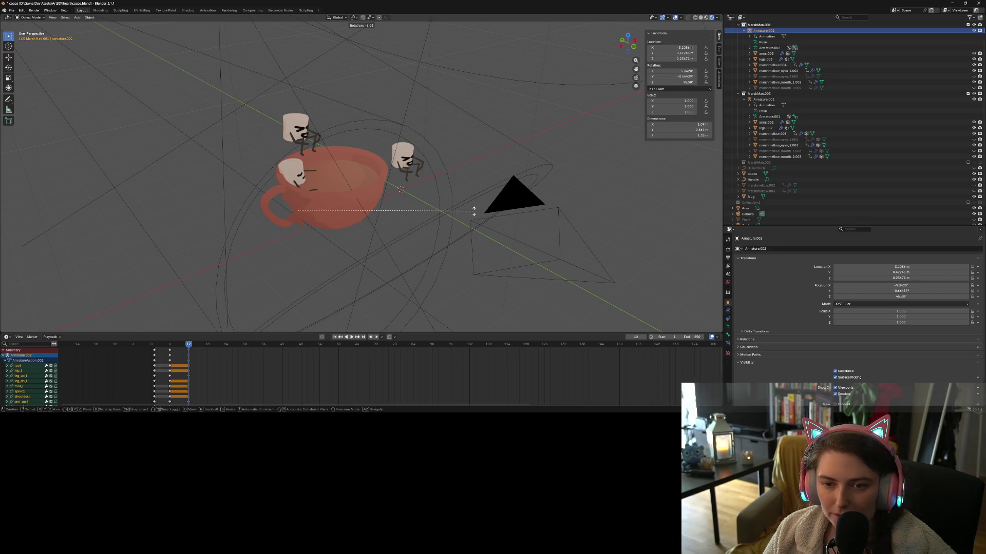
left_click(474, 211)
key("g")
left_click(330, 223)
middle_click_drag(331, 223, 513, 200)
In camera view, lower the rig about 0.012 m into the cocoa, fit the camera frame, and save.
left_click(635, 78)
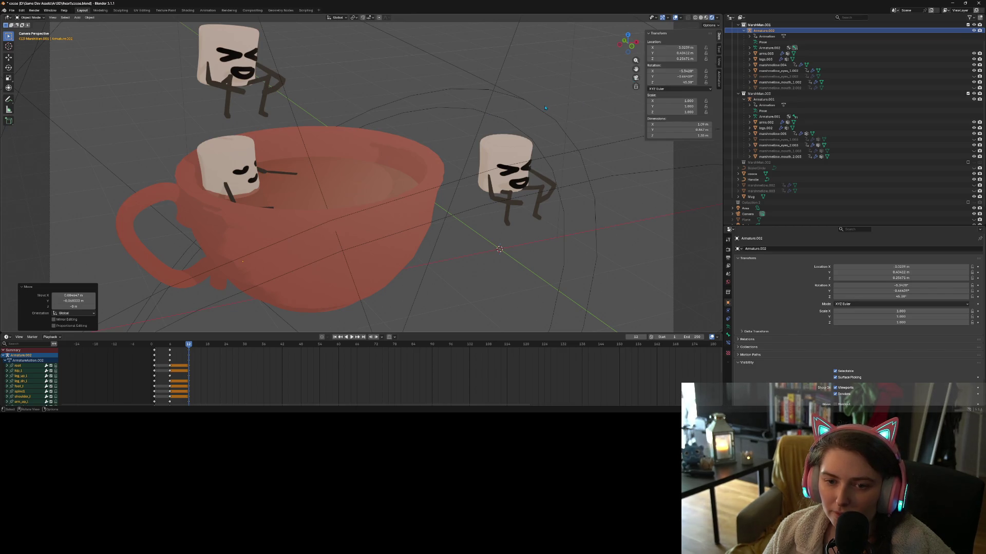
left_click(219, 153)
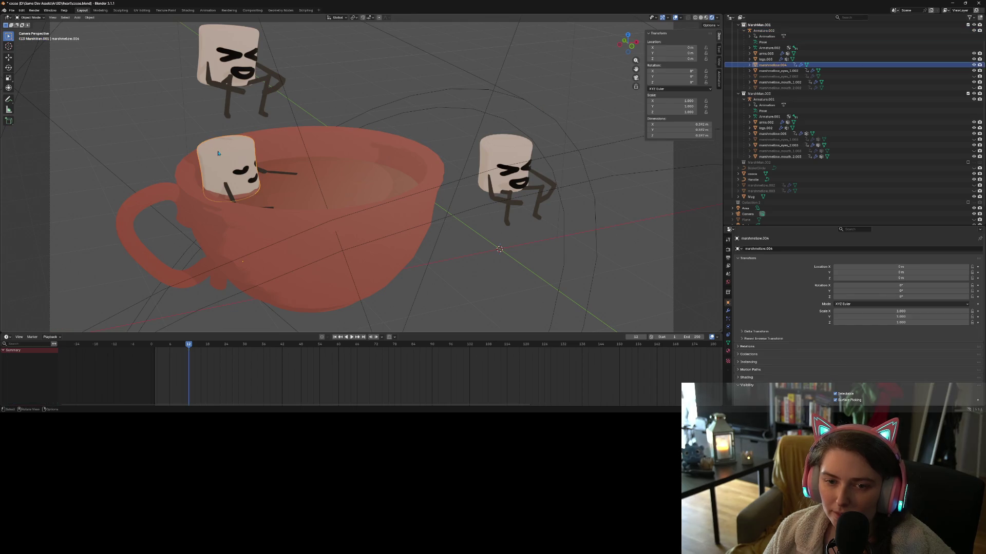
key("g")
key("z")
key("Escape")
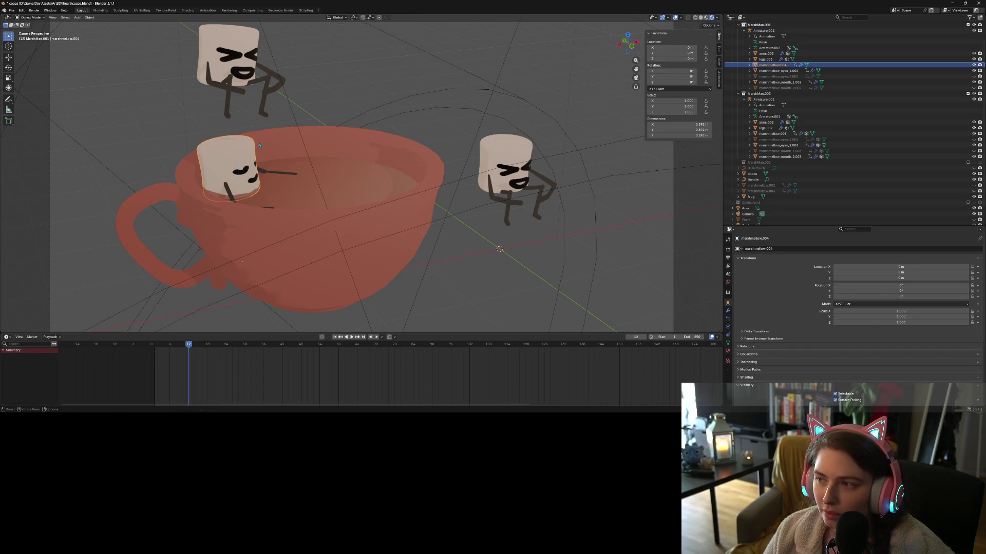
left_click(210, 154)
key("g")
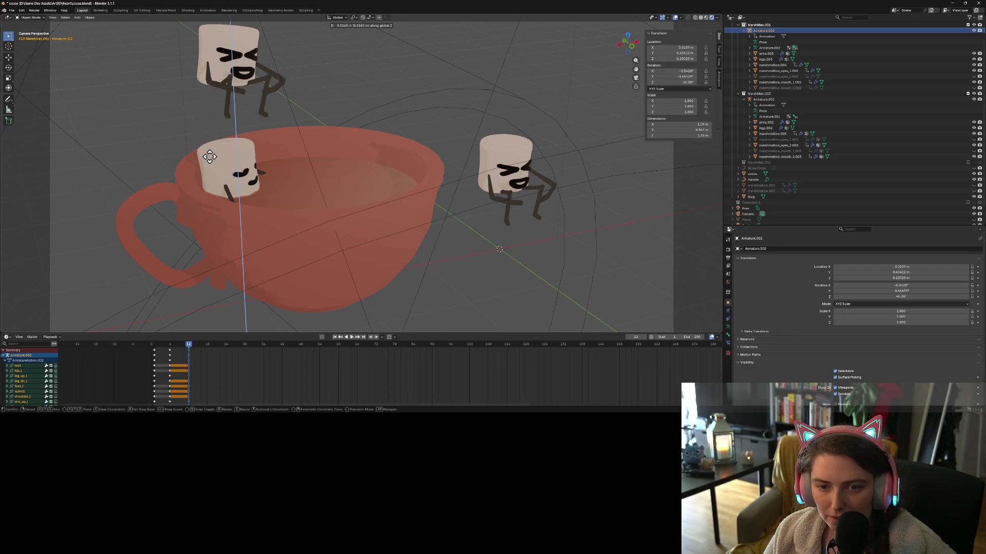
left_click(210, 157)
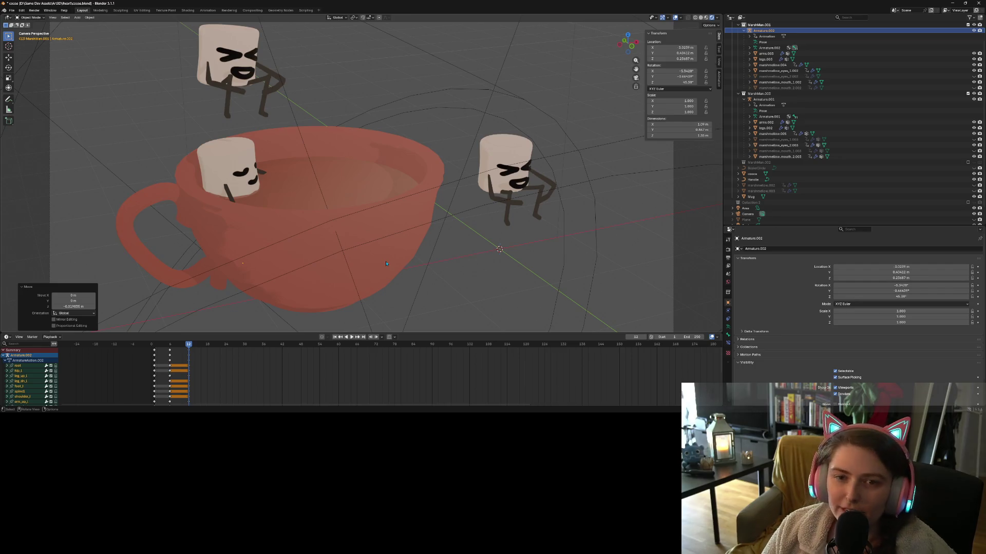
key("Home")
key("ctrl+s")
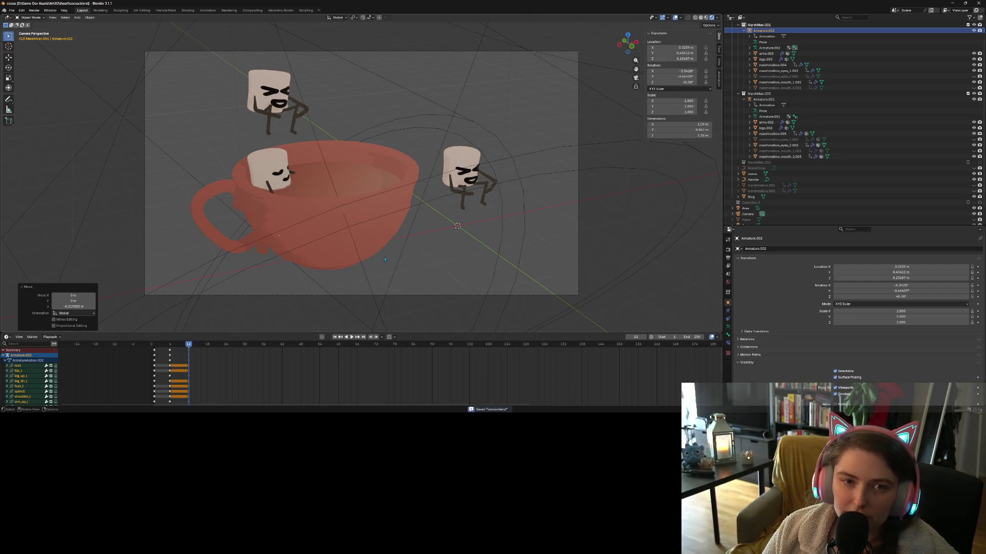
Duplicate the MarshMan.001 collection as MarshMan.004 and select its new rig, Armature.003.
scroll(770, 153, "up", 2)
scroll(770, 152, "up", 1)
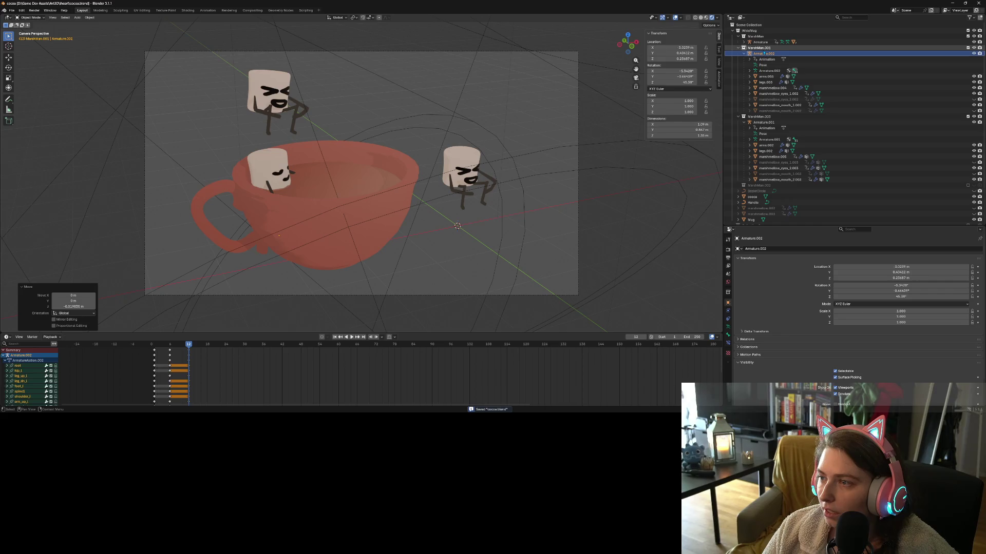
left_click(765, 48)
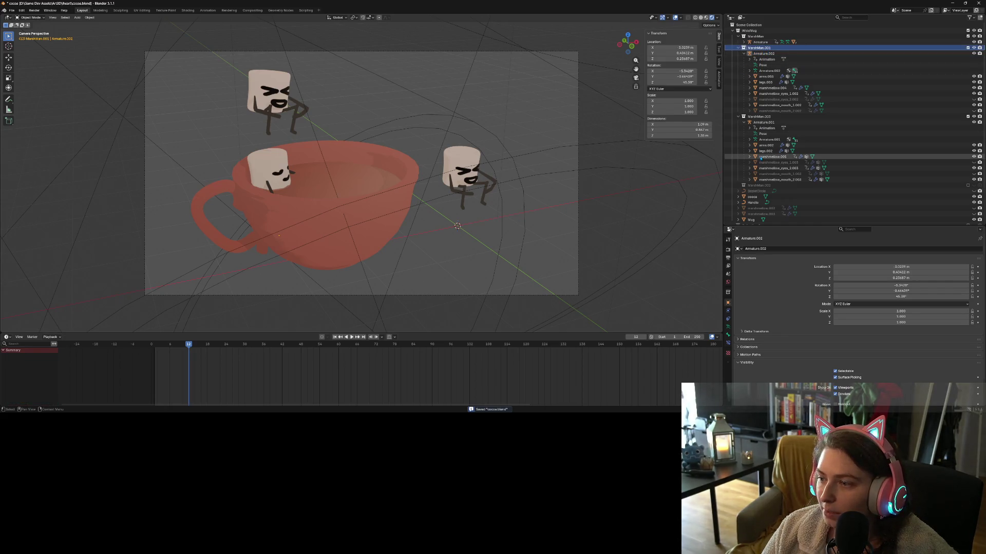
left_click(759, 117)
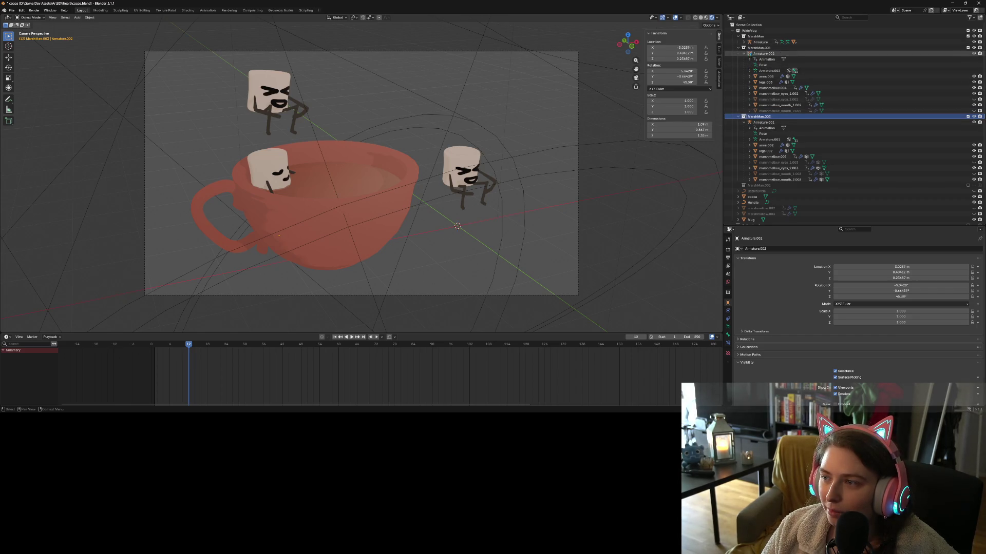
left_click(974, 47)
left_click(974, 48)
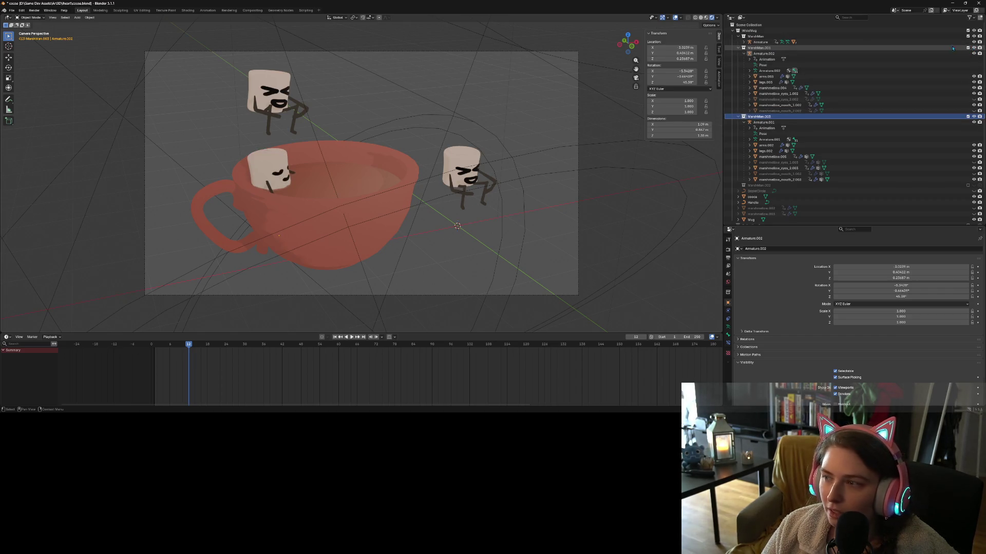
left_click(878, 48)
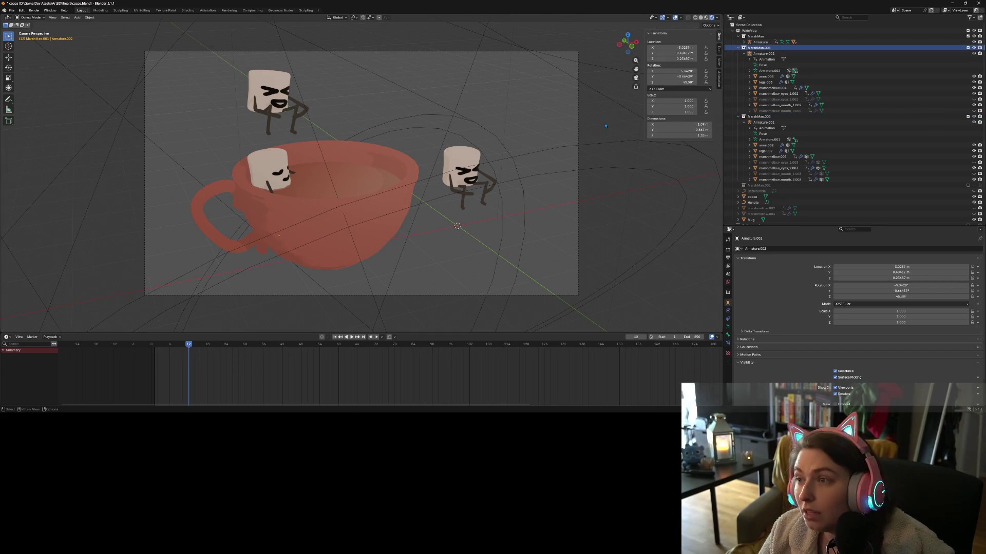
right_click(767, 48)
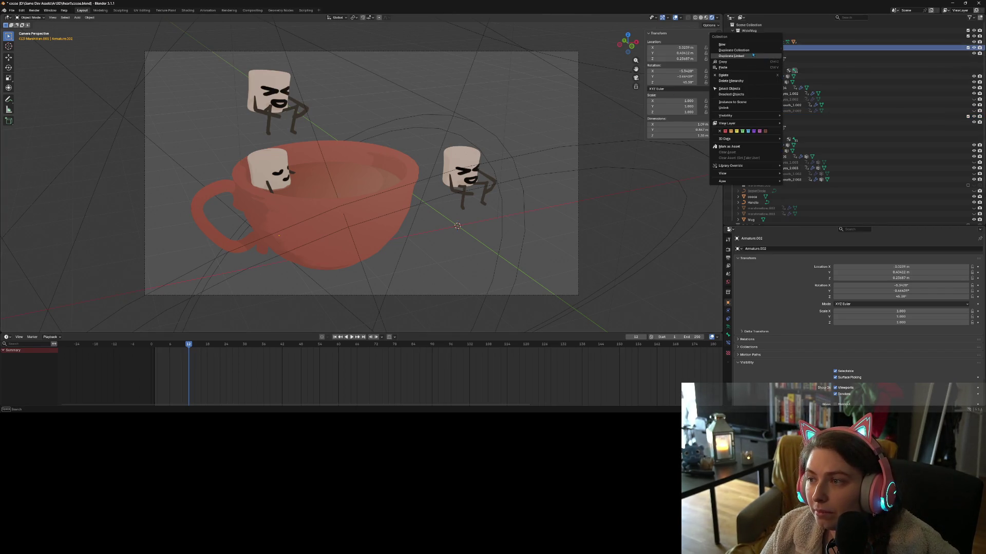
left_click(751, 51)
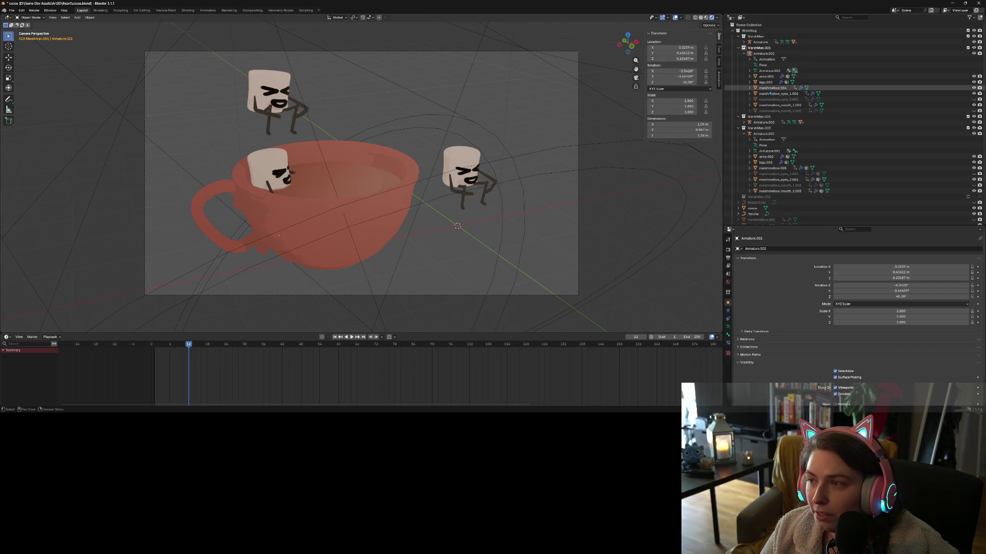
left_click(798, 118)
left_click(797, 122)
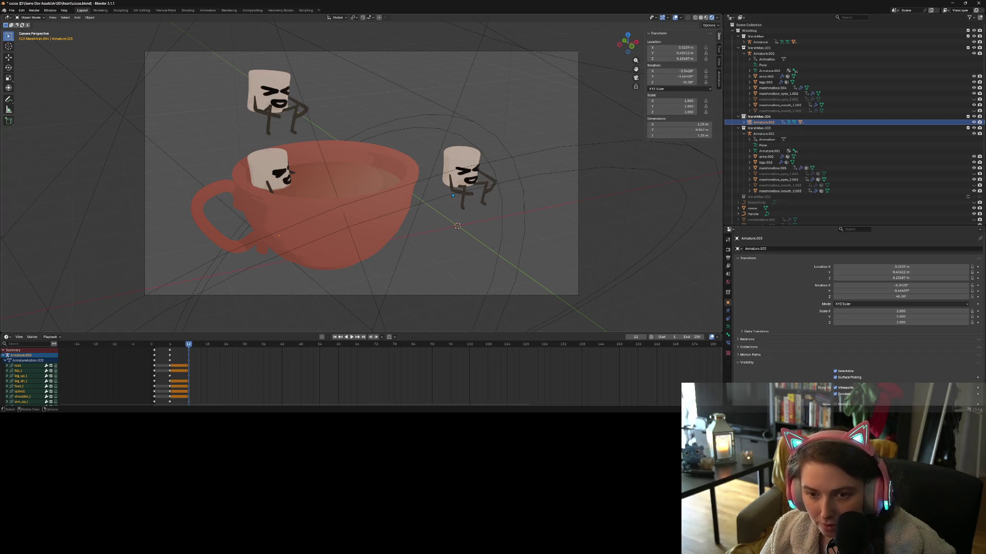
Move Armature.003 into the cup from top view and turn it around about 138°.
key("KP_7")
key("g")
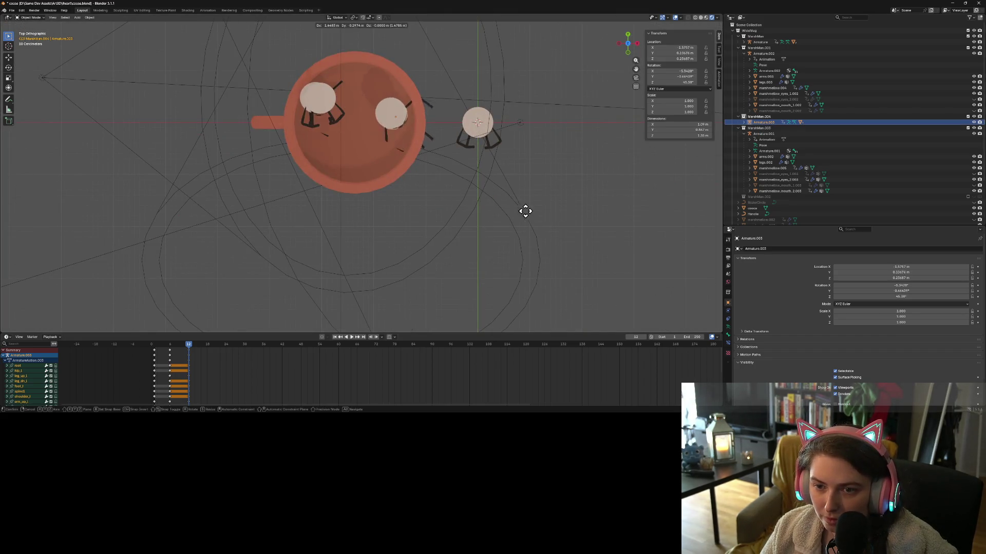
left_click(513, 217)
key("r")
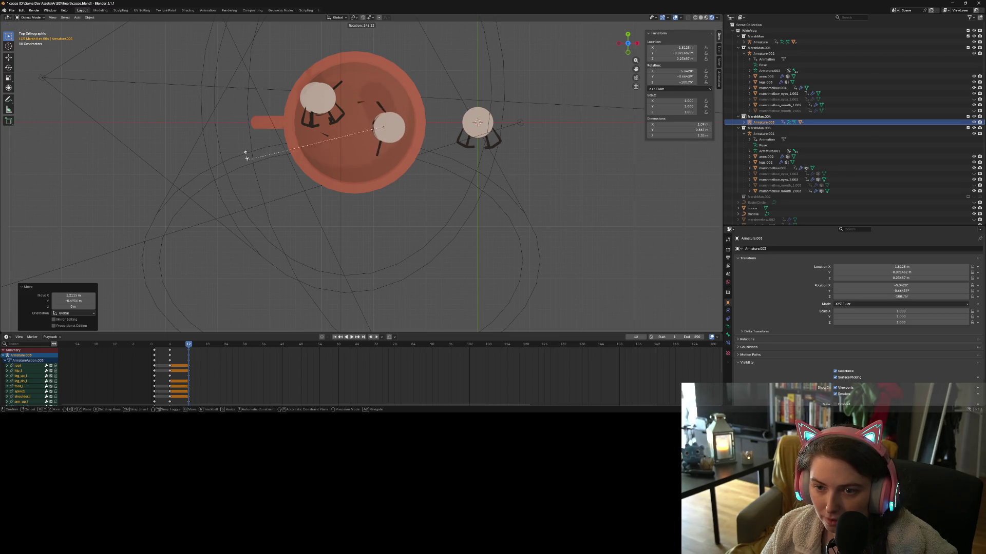
left_click(252, 157)
mouse_move(251, 157)
middle_mouse_down()
mouse_move(377, 208)
mouse_move(348, 213)
middle_mouse_up()
scroll(348, 213, "up", 3)
key("g")
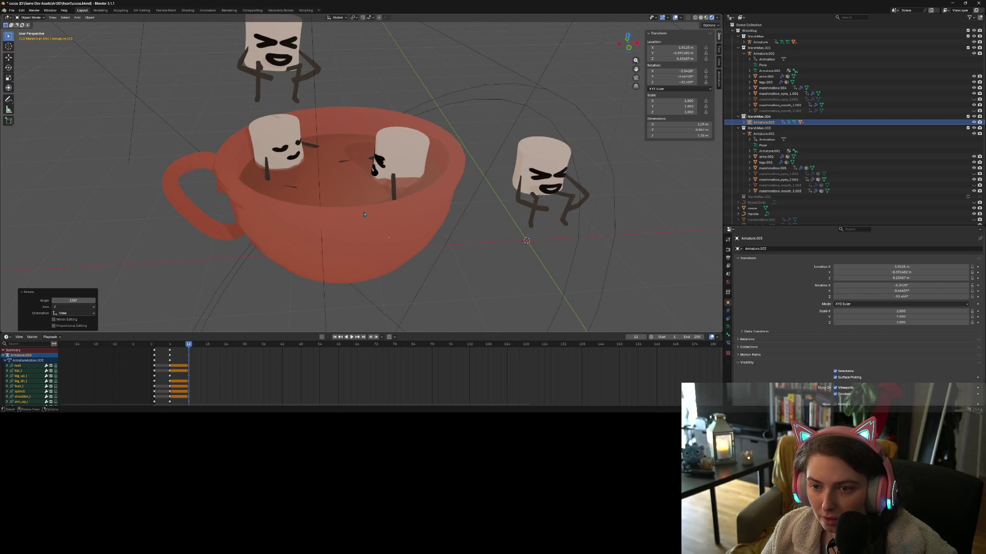
key("alt+KP_7")
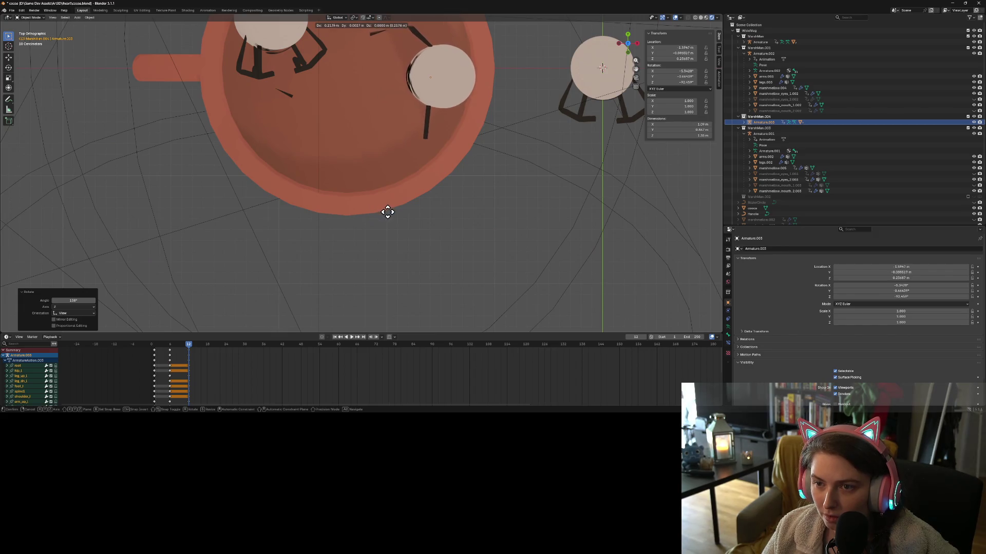
left_click(387, 214)
mouse_move(388, 213)
middle_mouse_down()
mouse_move(410, 201)
mouse_move(439, 208)
middle_mouse_up()
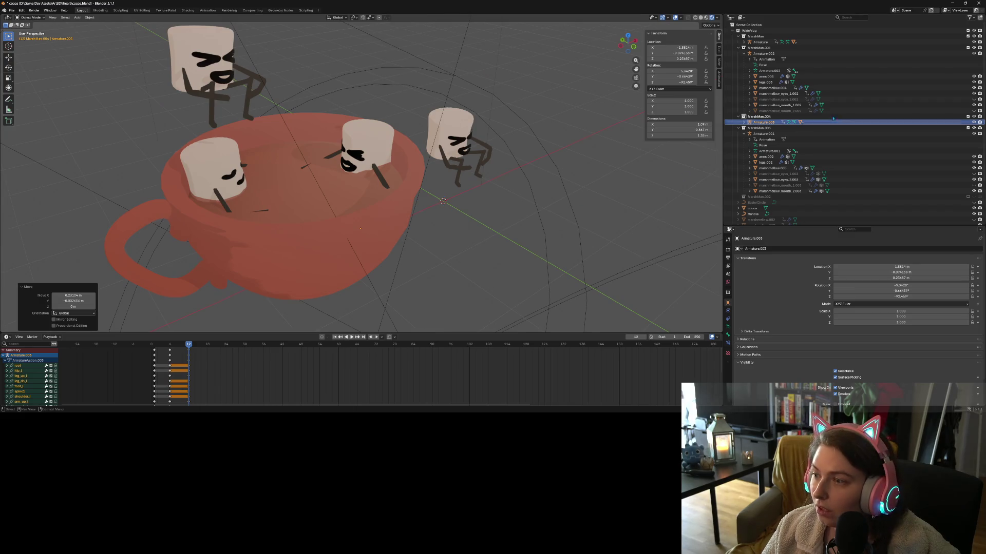
Hide marshmallow_mouth_2.004 and marshmallow_eyes_2.004 on the new character.
left_click(744, 122)
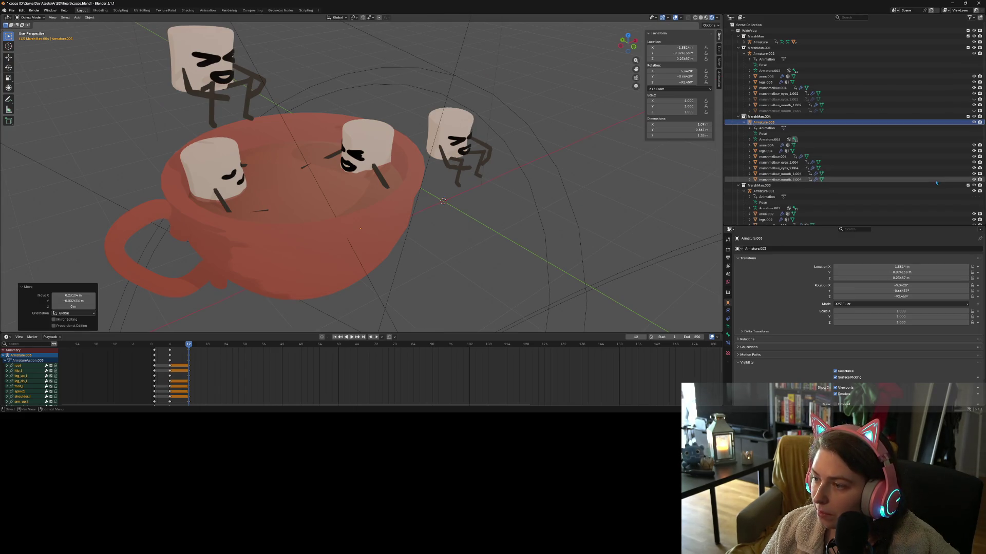
left_click(974, 179)
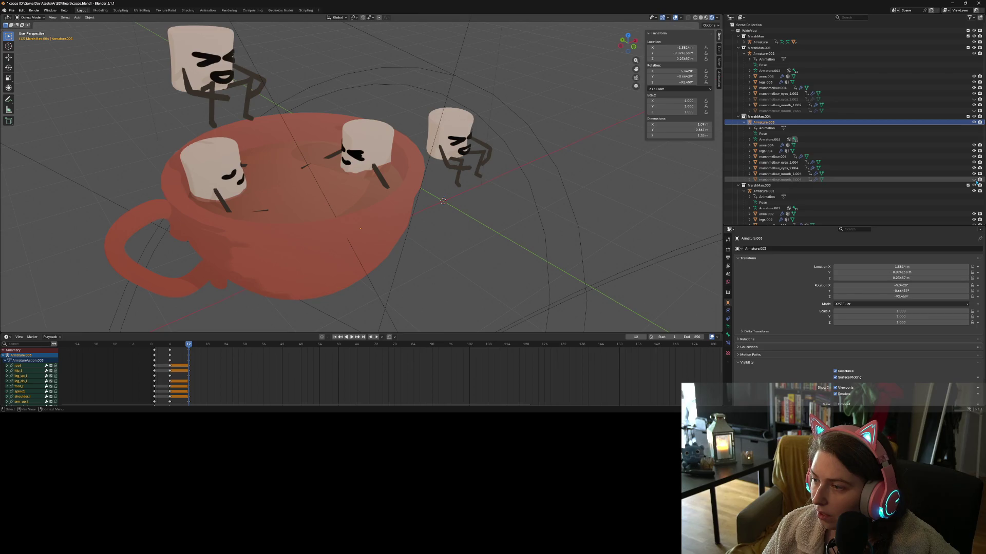
left_click(973, 168)
mouse_move(534, 216)
middle_mouse_down()
mouse_move(501, 208)
mouse_move(523, 189)
middle_mouse_up()
scroll(500, 208, "up", 10)
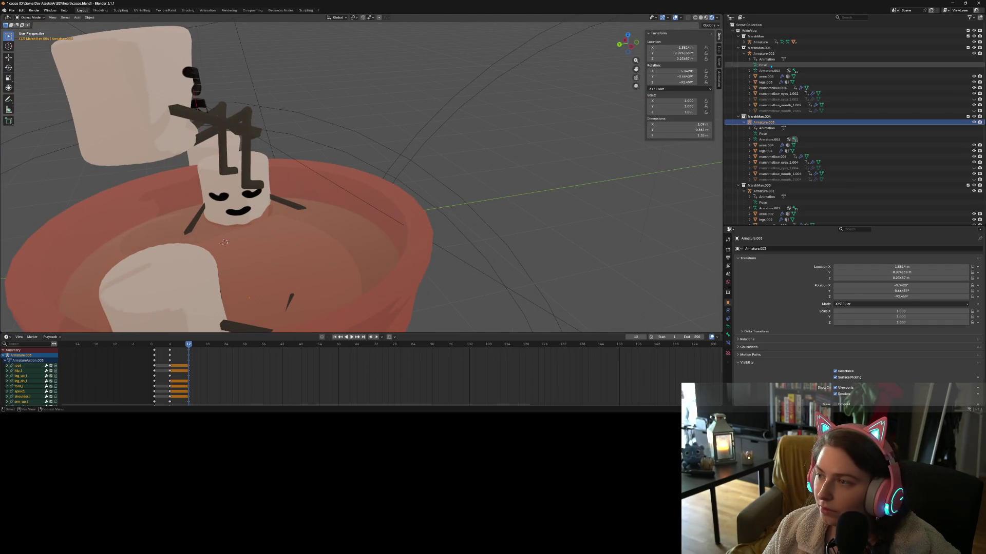
middle_click_drag(401, 236, 357, 249)
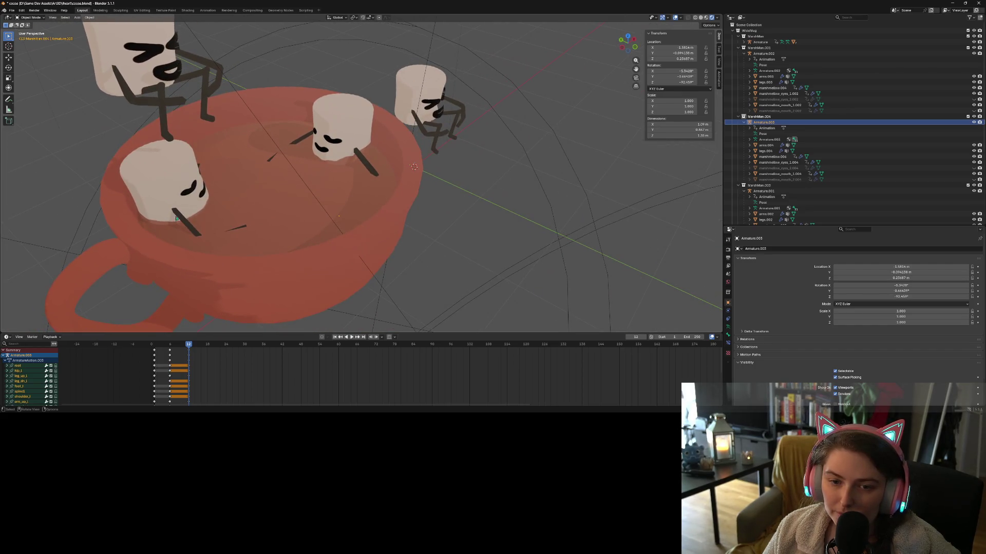
Put Armature.002 in Pose Mode with no bones selected and Bones shown in Viewport Overlays.
left_click(186, 203)
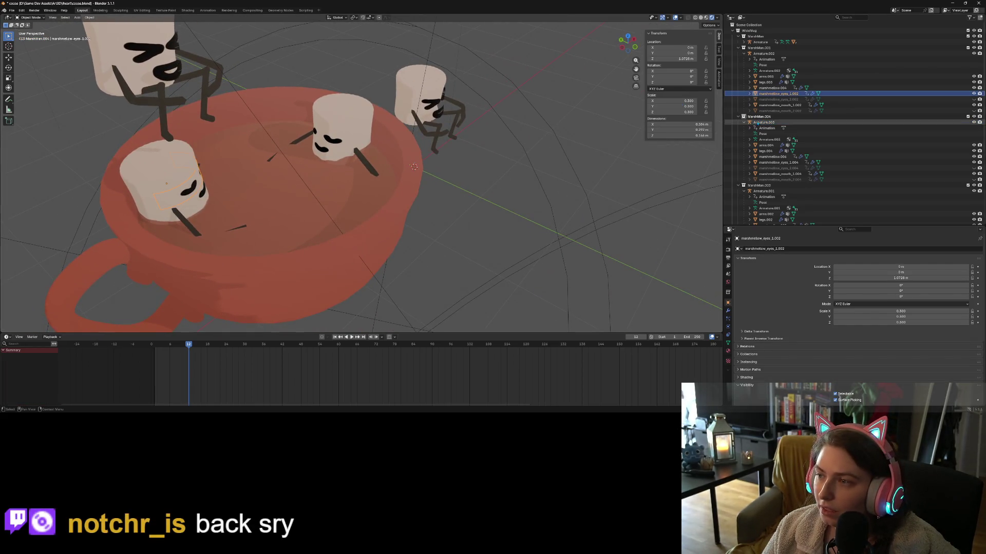
left_click(764, 53)
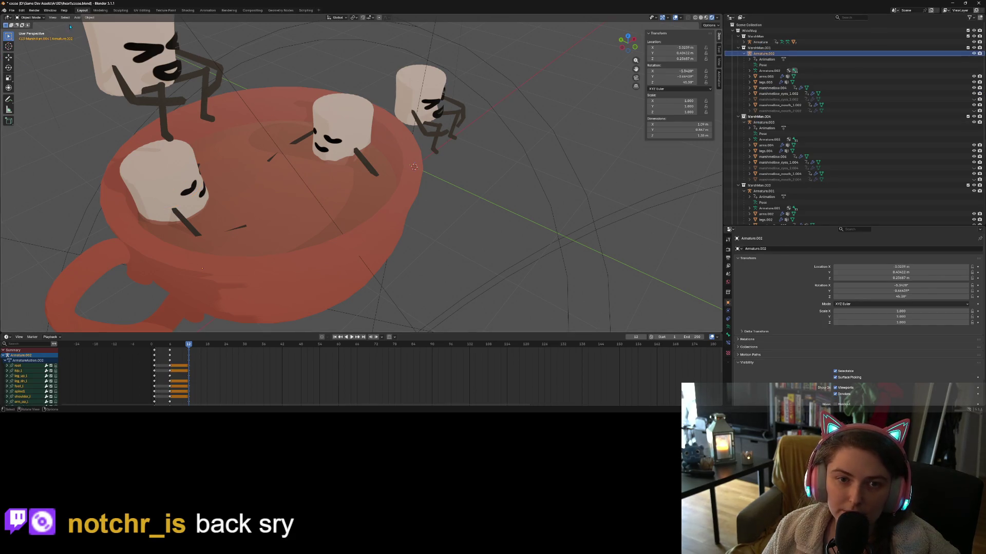
left_click(30, 17)
left_click(32, 37)
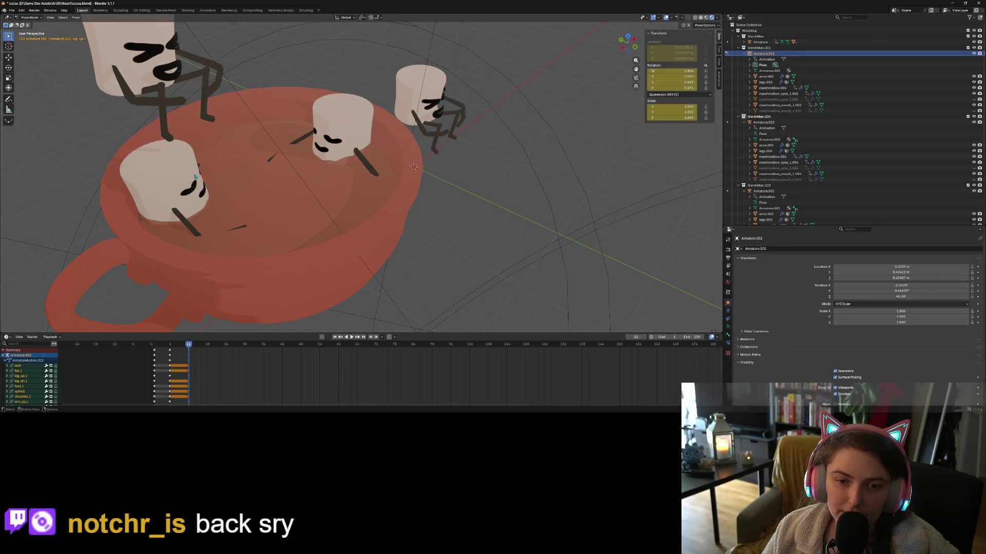
left_click(193, 227)
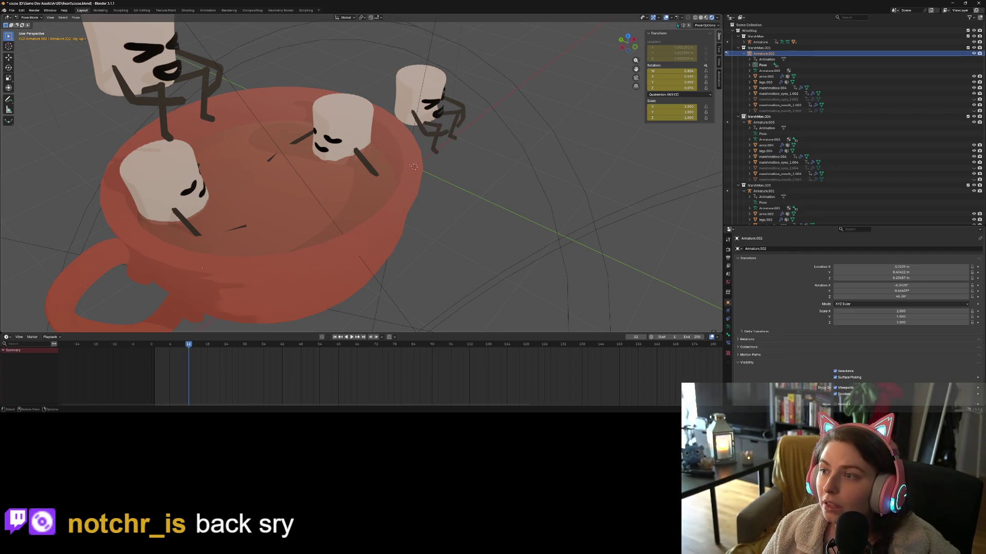
left_click(671, 18)
left_click(682, 96)
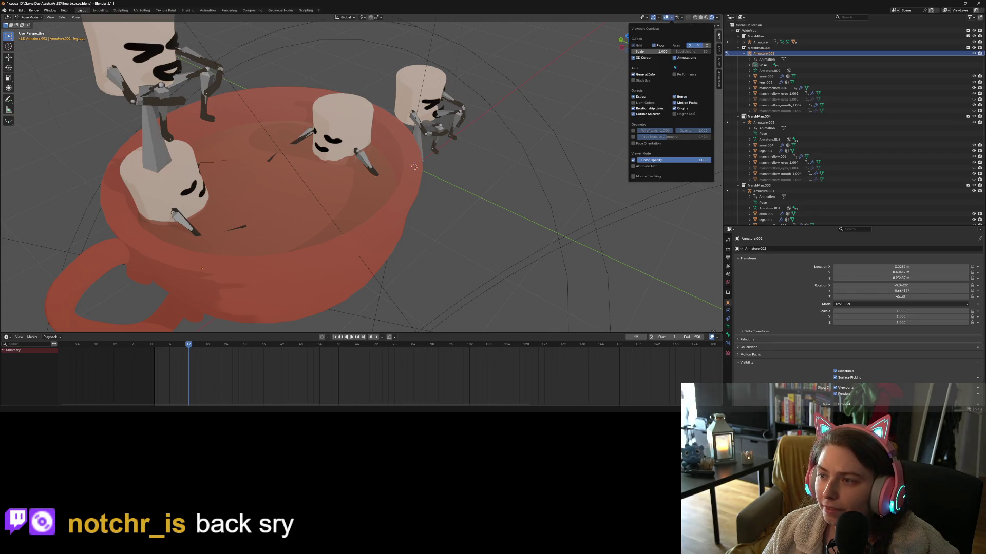
Close the overlay options and select the right lower arm bone arm.dn.r, viewing the mug obliquely.
left_click(670, 19)
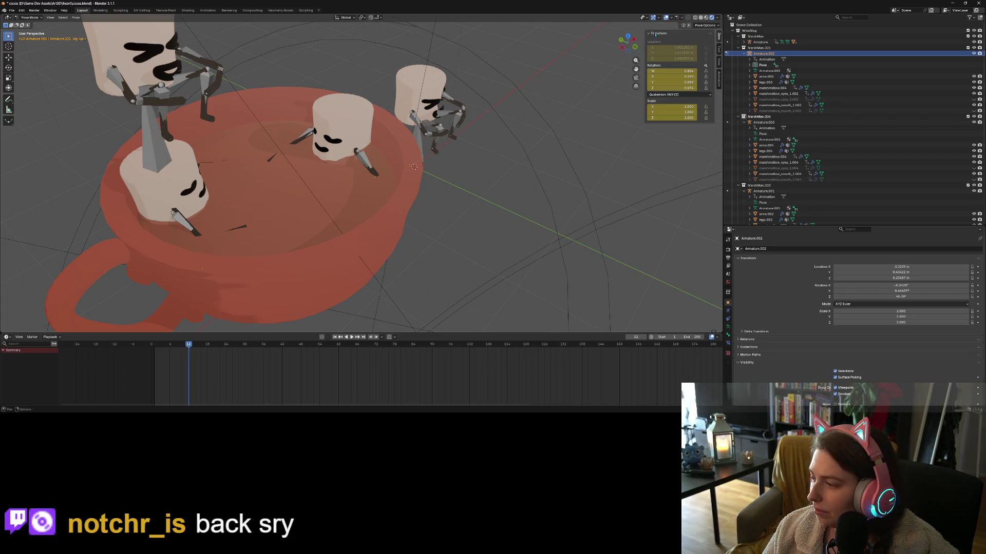
left_click(227, 236)
middle_click_drag(235, 228, 200, 205)
scroll(199, 203, "up", 4)
left_click(130, 201)
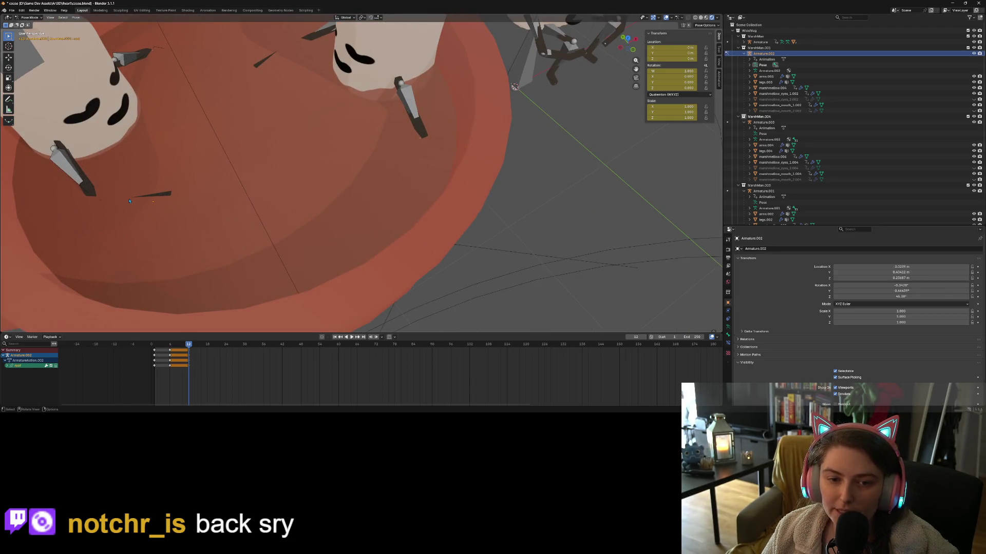
scroll(149, 205, "down", 4)
scroll(172, 208, "up", 3)
left_click(158, 201)
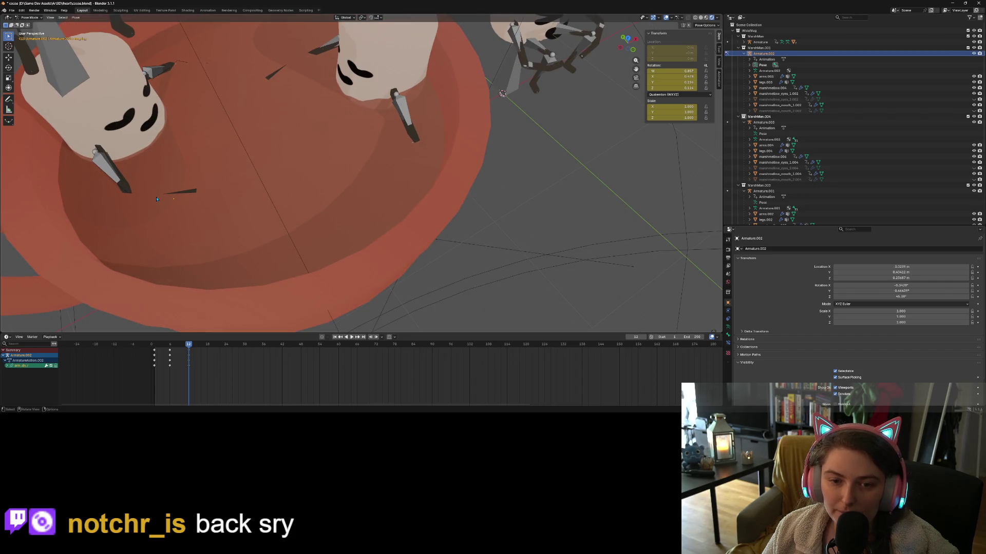
scroll(158, 201, "down", 3)
middle_click_drag(159, 201, 186, 224)
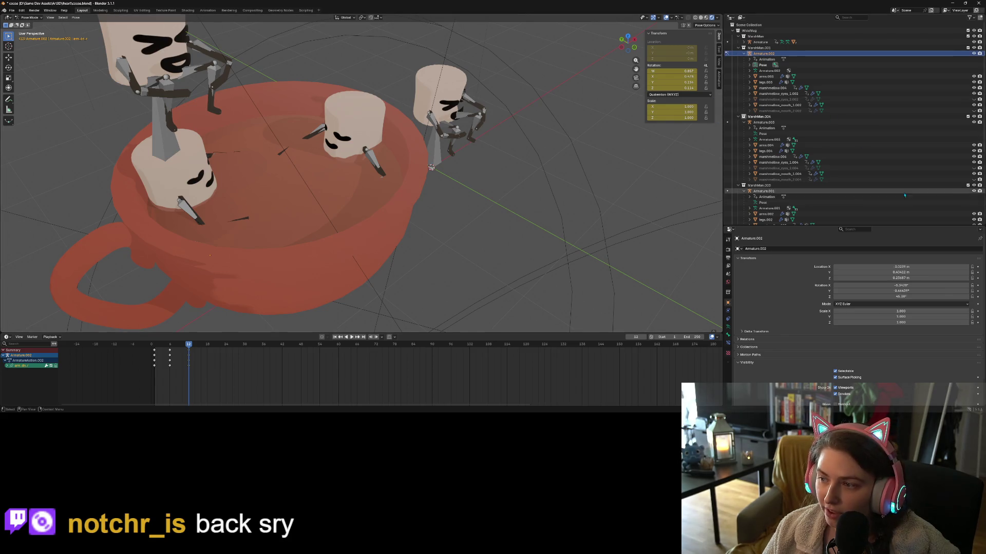
scroll(932, 198, "down", 5)
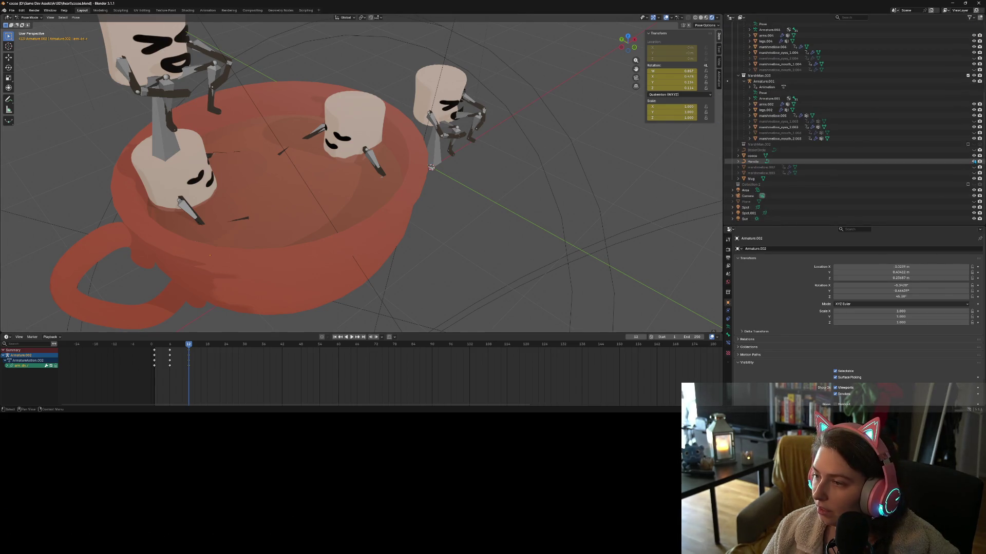
With the cocoa hidden, rotate arm.dn.r 18.1°, restore the cocoa, keyframe it, and return to Object Mode.
left_click(973, 156)
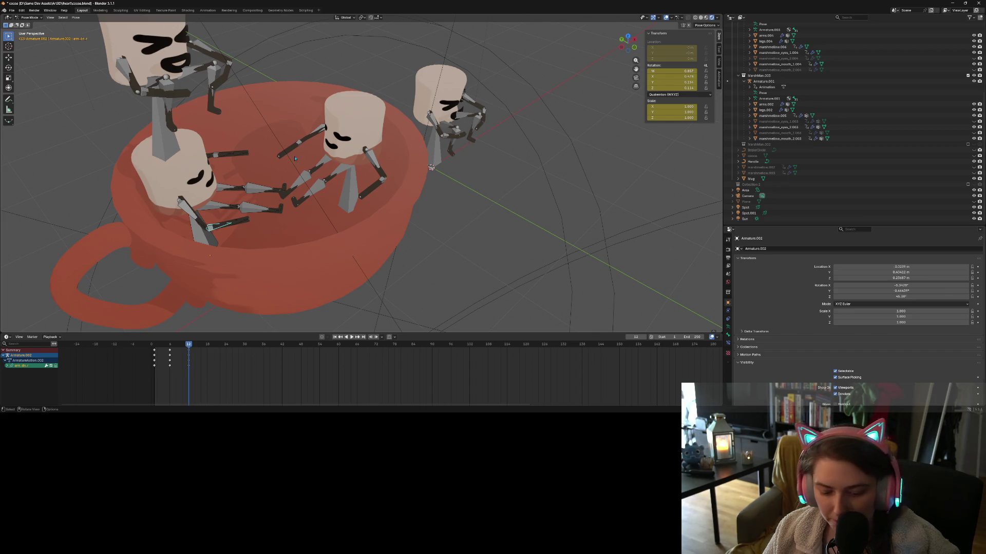
key("r")
left_click(311, 193)
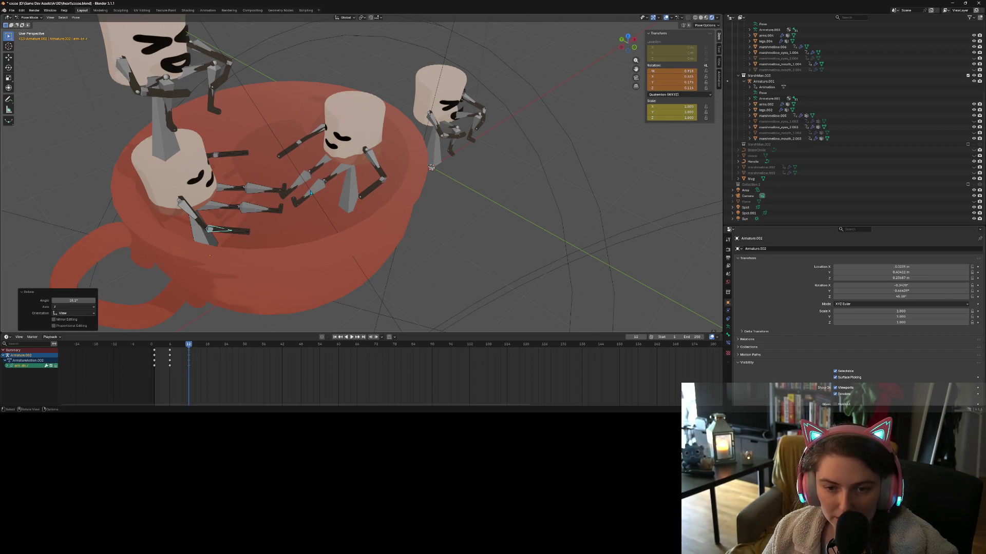
middle_click_drag(311, 193, 339, 154)
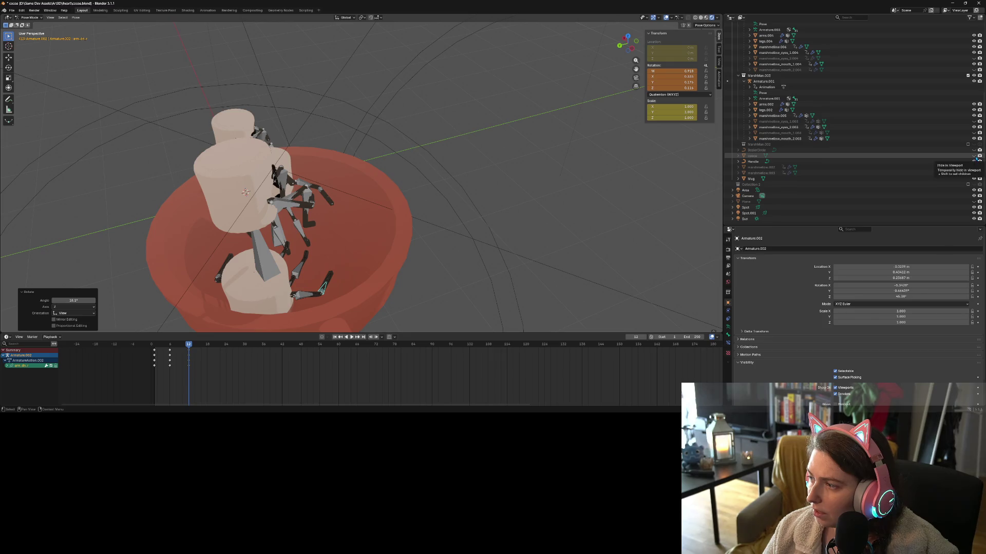
left_click(974, 156)
middle_click_drag(447, 241, 425, 254)
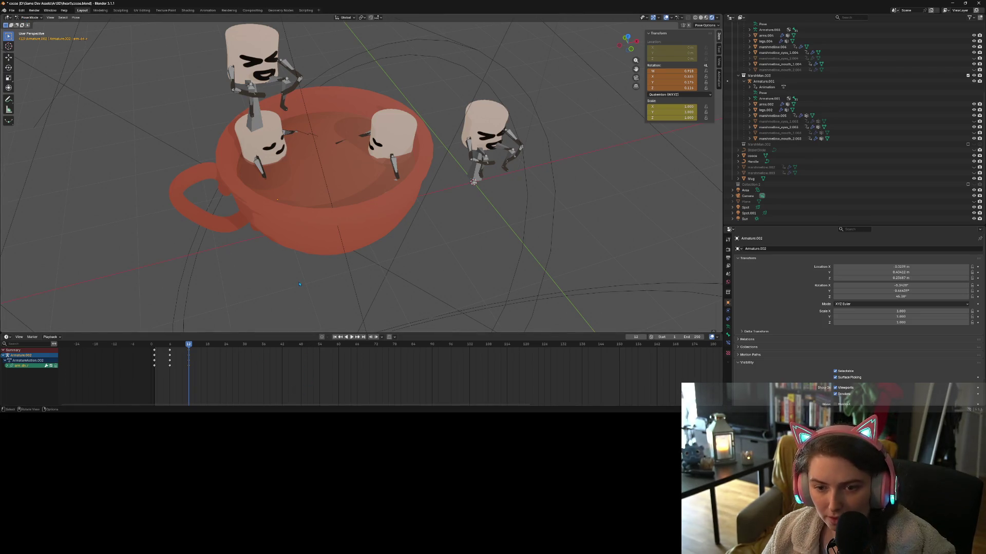
key("i")
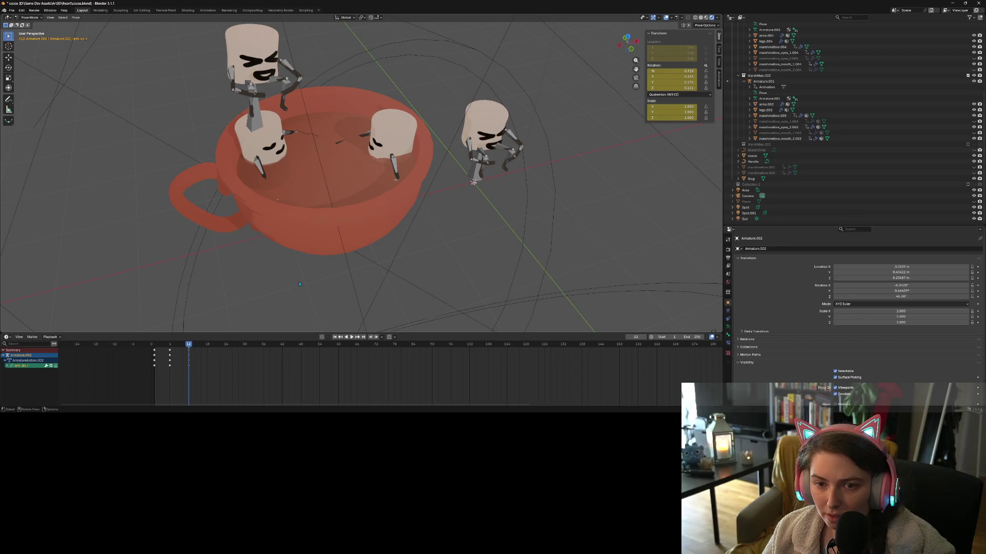
key("ctrl+Tab")
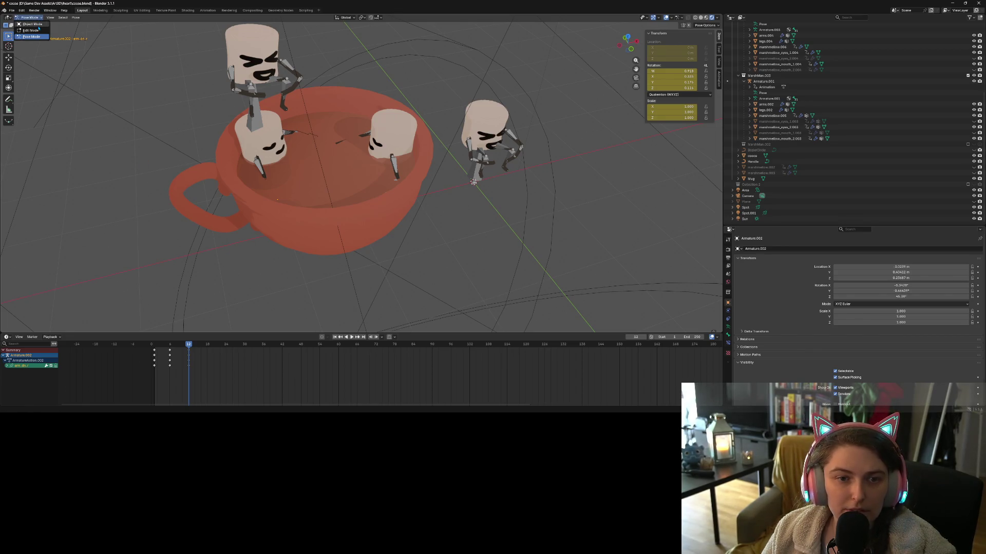
Select Armature.003, move the playhead to frame 14, and zoom in close on the cup's marshmallows.
left_click(382, 142)
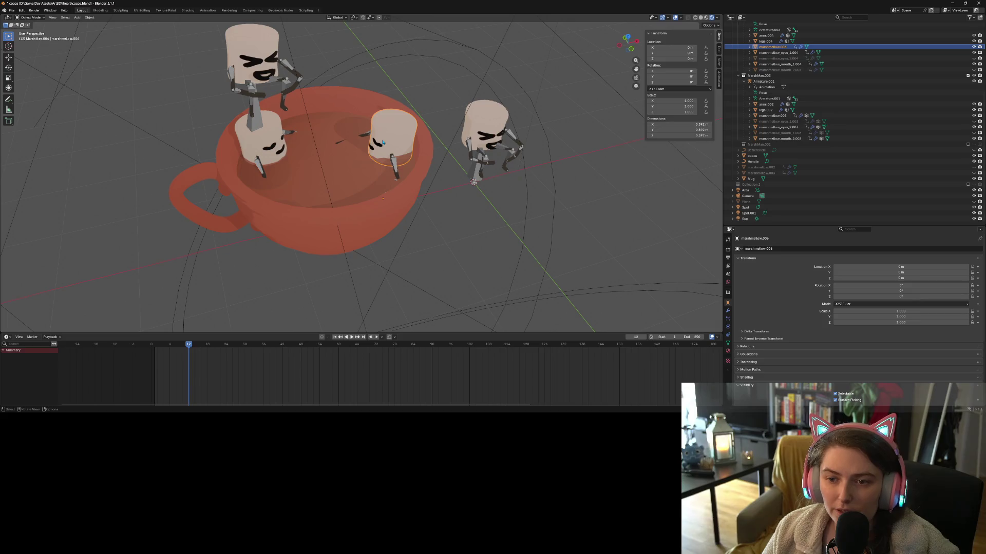
scroll(777, 73, "up", 5)
left_click(767, 71)
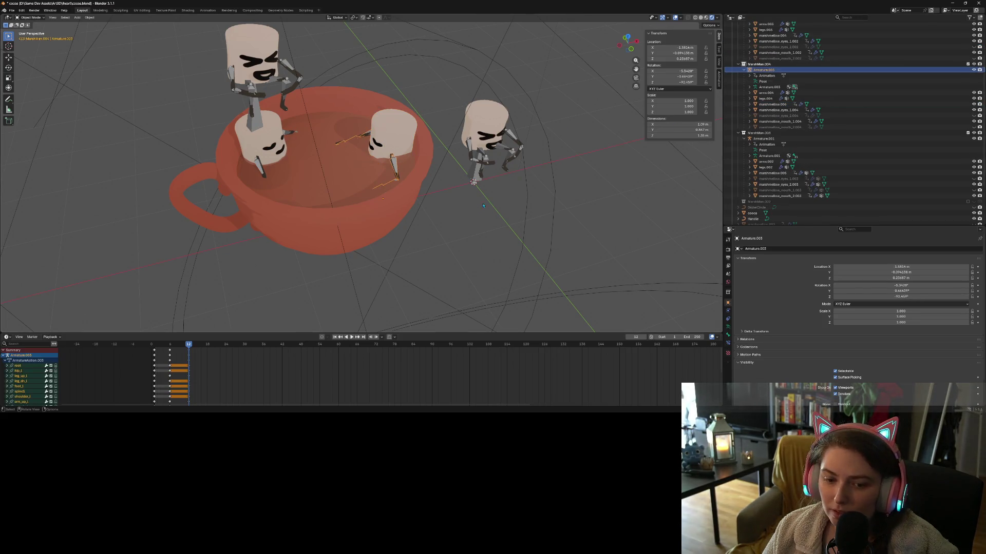
left_click(195, 345)
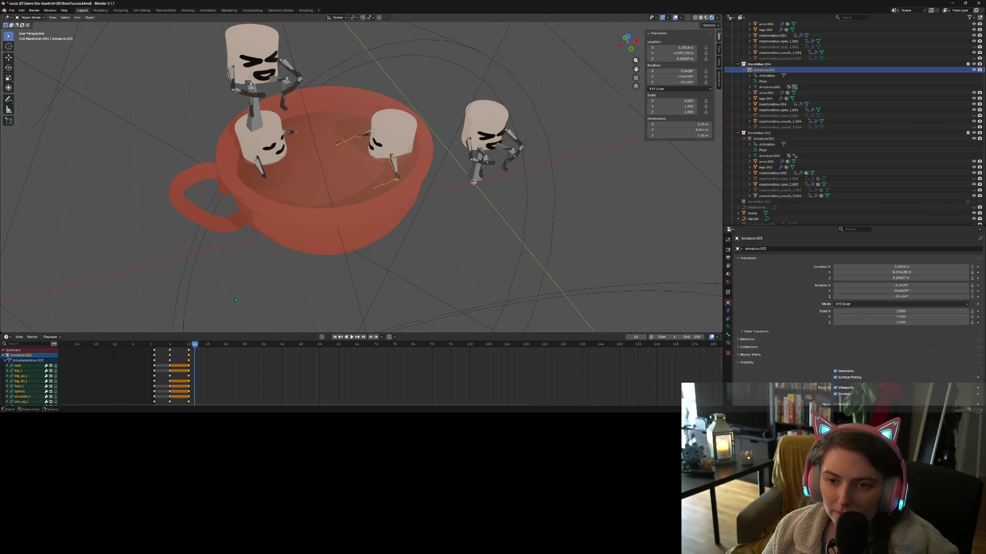
middle_click_drag(252, 284, 334, 186)
scroll(287, 236, "up", 5)
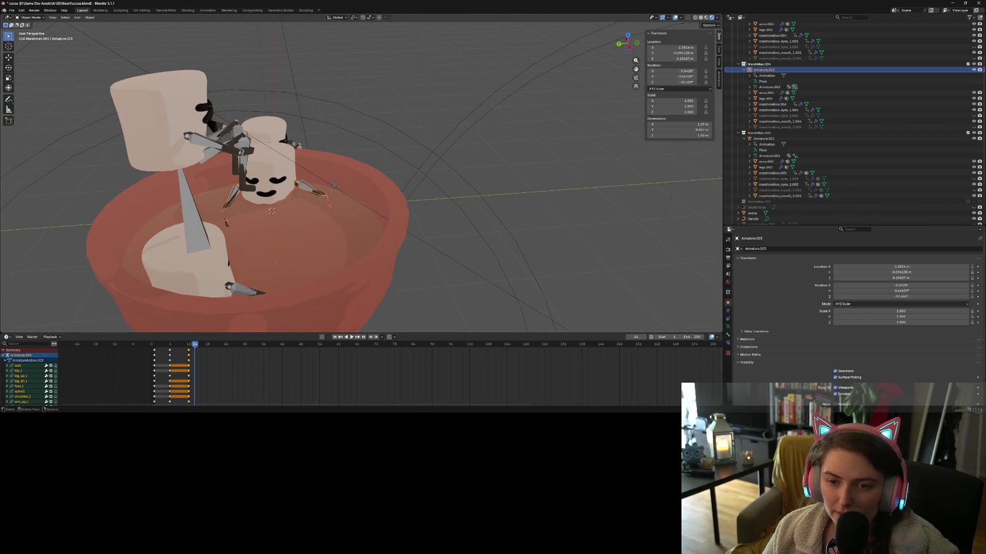
left_click(31, 17)
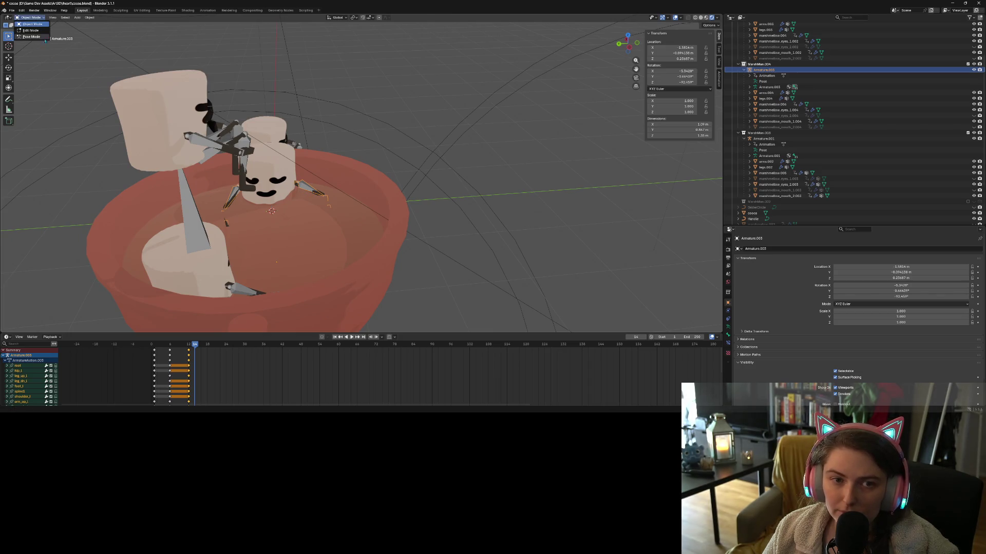
In Pose Mode, rotate Armature.003's arm.up.l and arm.dn.r bones.
left_click(44, 38)
left_click(306, 190)
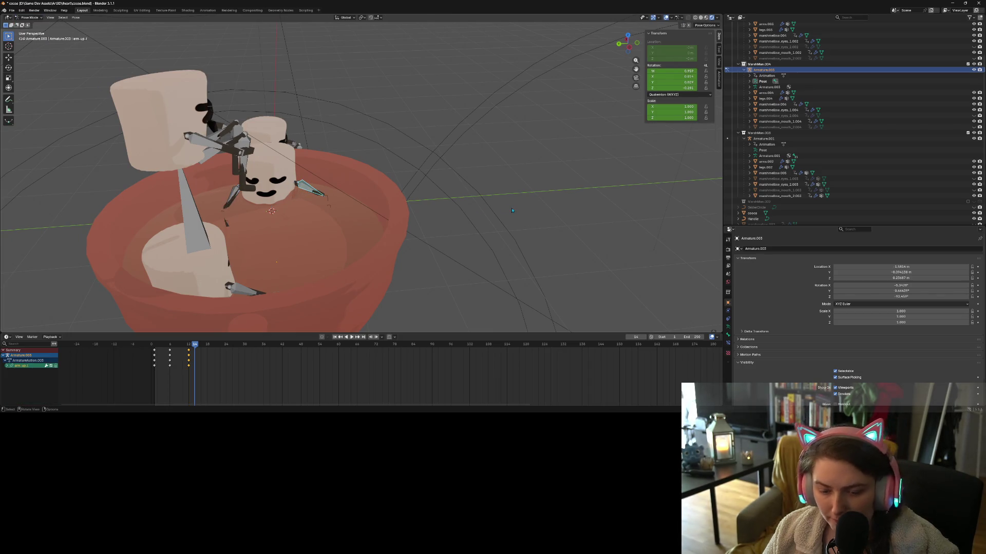
key("r")
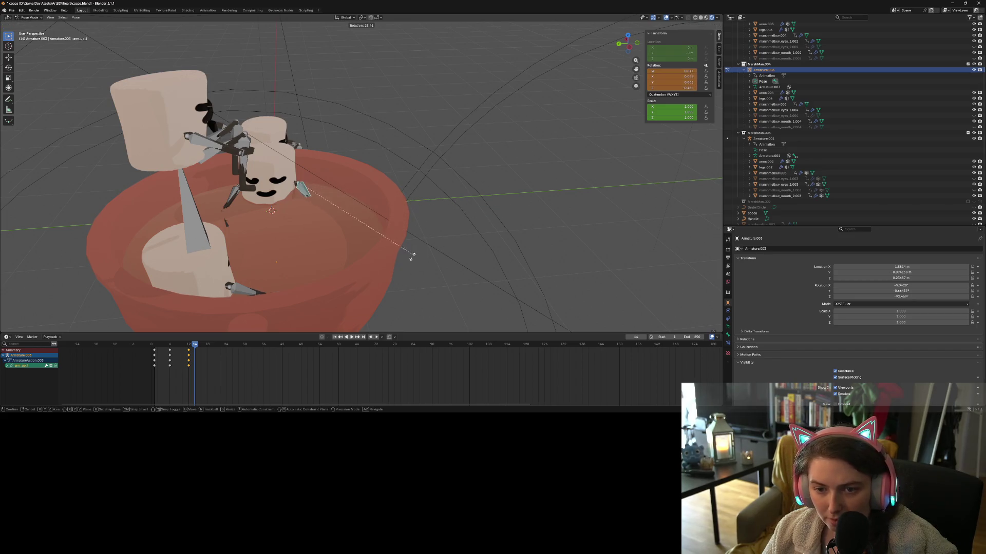
left_click(391, 253)
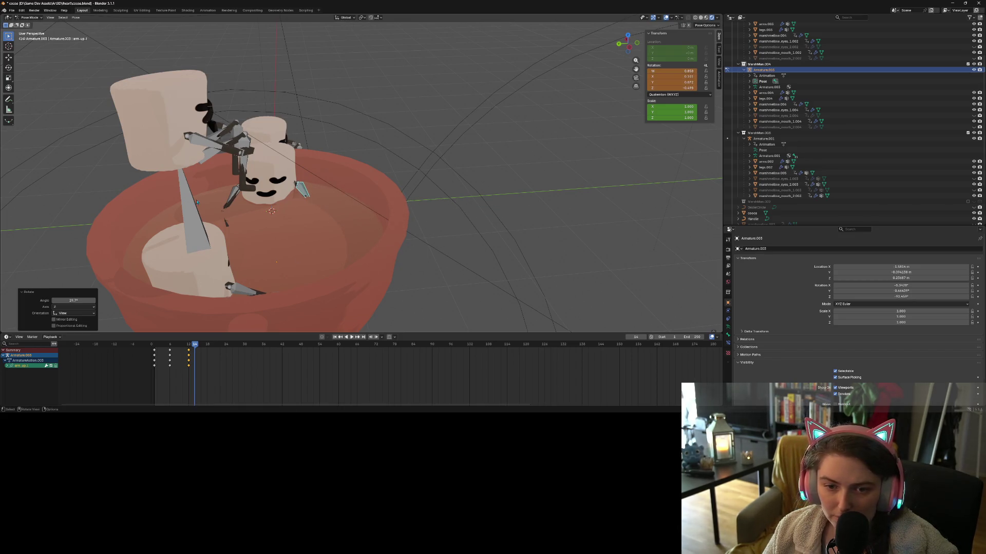
left_click(226, 221)
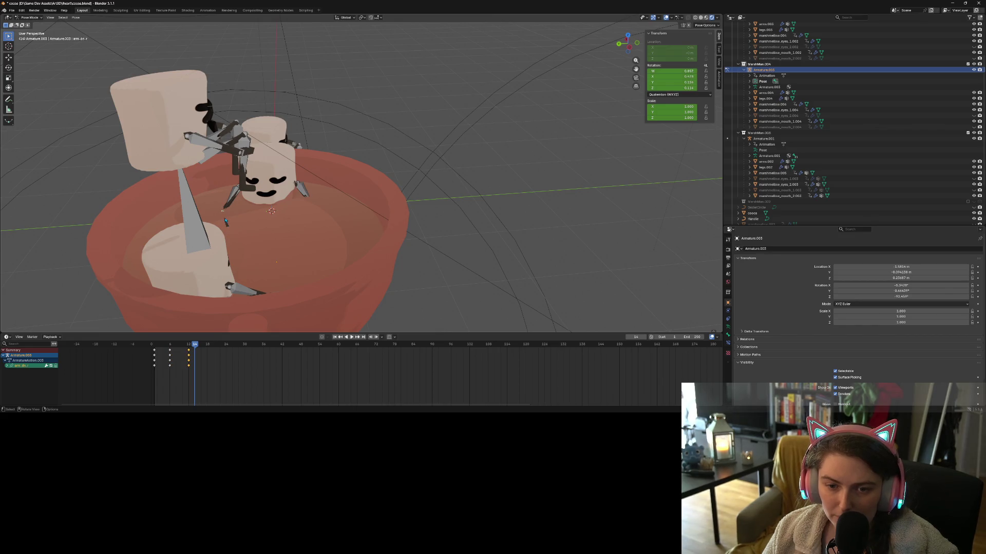
scroll(304, 209, "down", 5)
mouse_move(305, 209)
middle_mouse_down()
mouse_move(265, 239)
mouse_move(348, 248)
mouse_move(312, 289)
middle_mouse_up()
key("r")
left_click(318, 241)
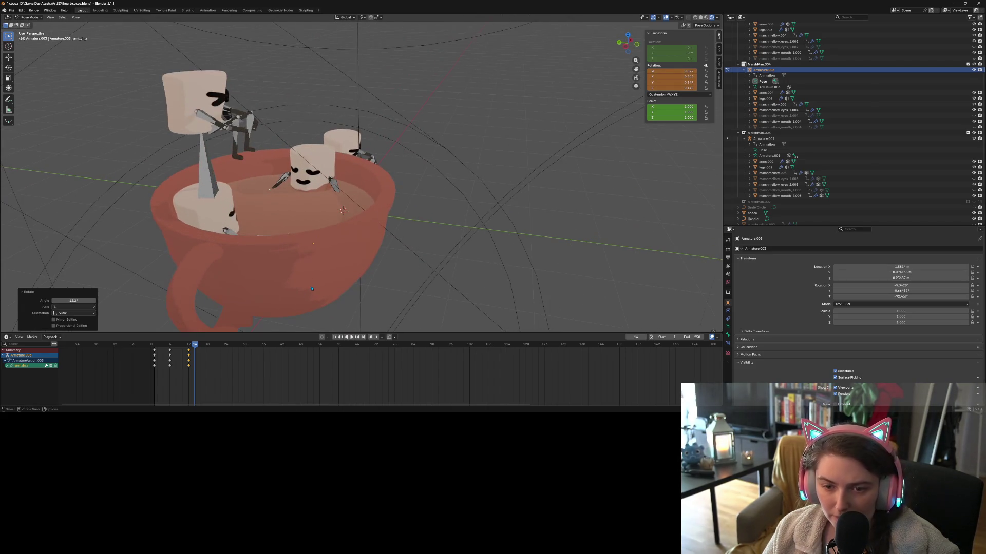
Keyframe all bones at frame 14, return to Object Mode, and deselect everything.
key("a")
key("i")
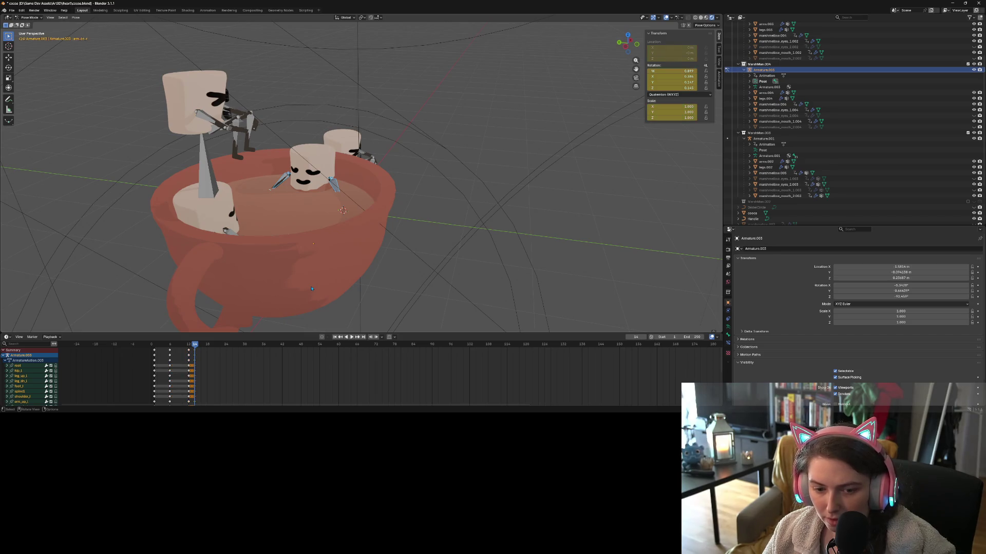
left_click(31, 17)
left_click(29, 24)
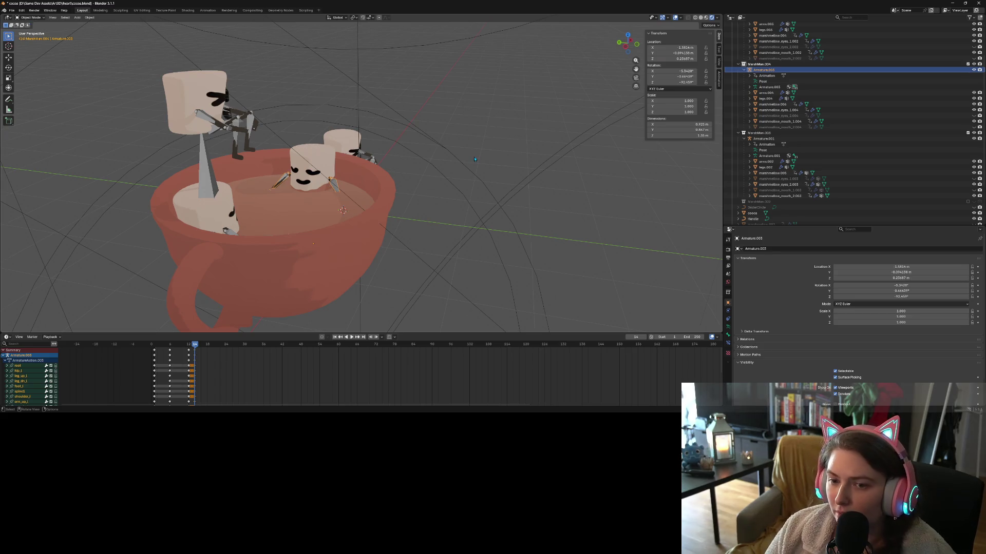
key("alt+a")
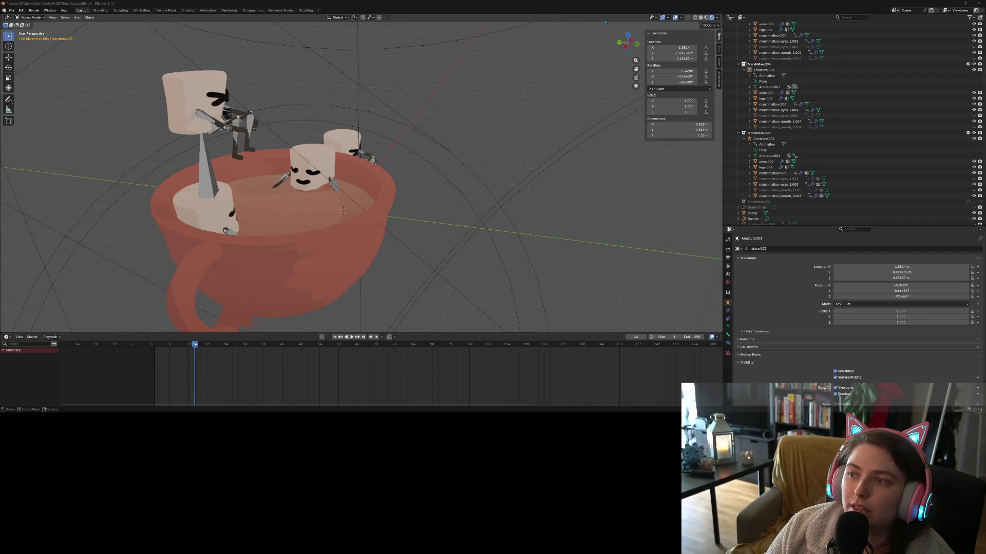
Turn off the Bones overlay so the armatures are hidden in the viewport.
left_click(681, 19)
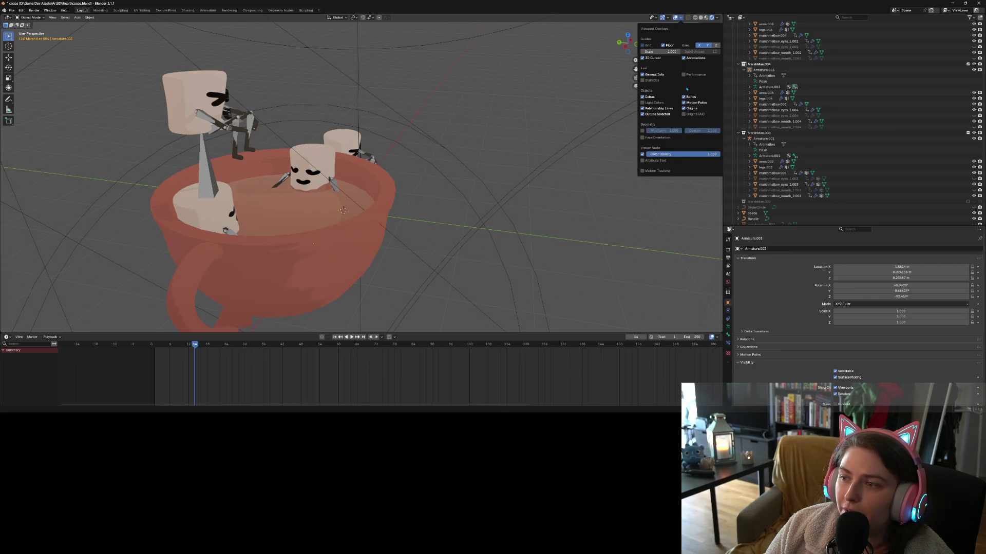
left_click(688, 97)
key("n")
mouse_move(503, 127)
middle_mouse_down()
mouse_move(493, 149)
mouse_move(565, 155)
mouse_move(552, 146)
mouse_move(622, 144)
middle_mouse_up()
Exclude the MarshMan collection from the scene and switch to the scene camera view.
left_click(227, 108)
middle_click_drag(462, 154, 406, 161)
left_click(406, 161)
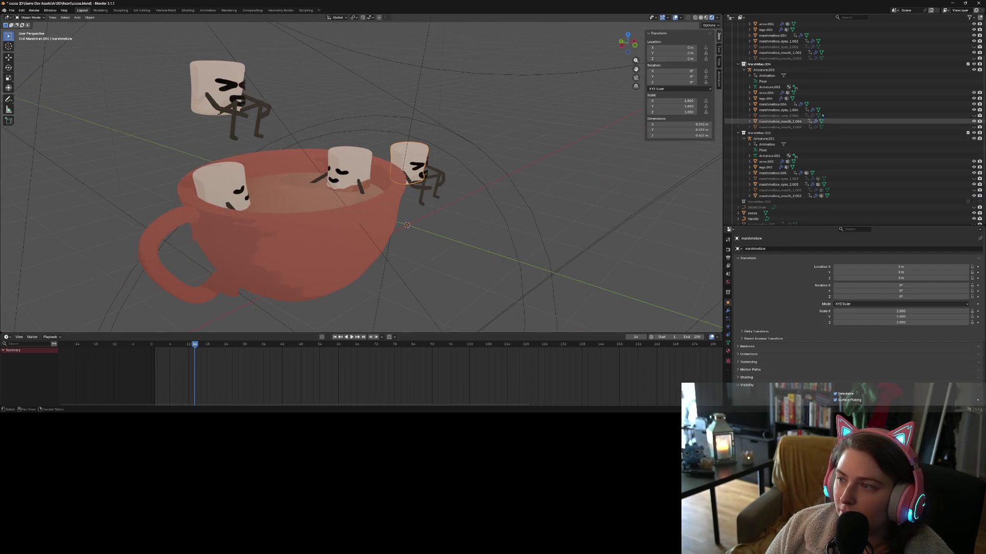
scroll(856, 135, "up", 2)
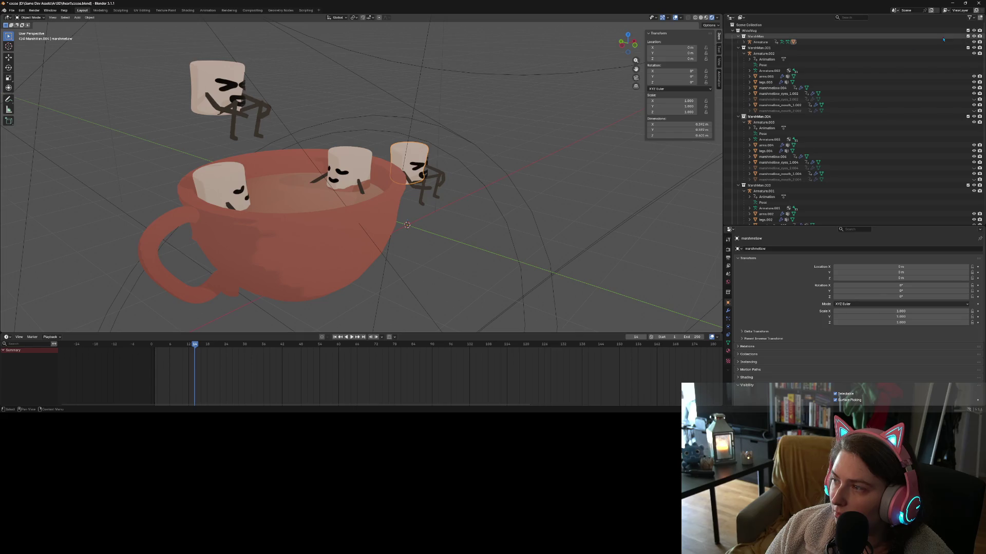
left_click(968, 36)
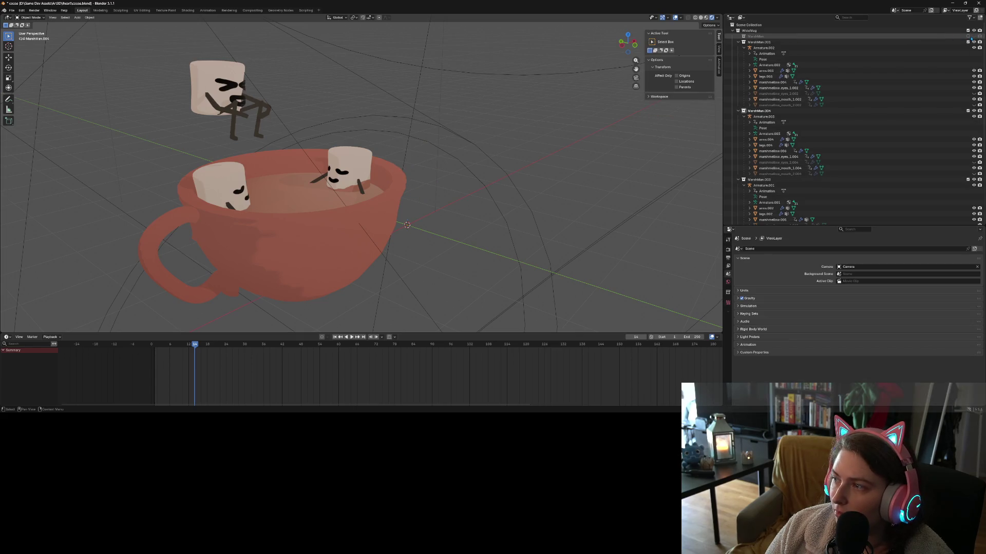
left_click(968, 37)
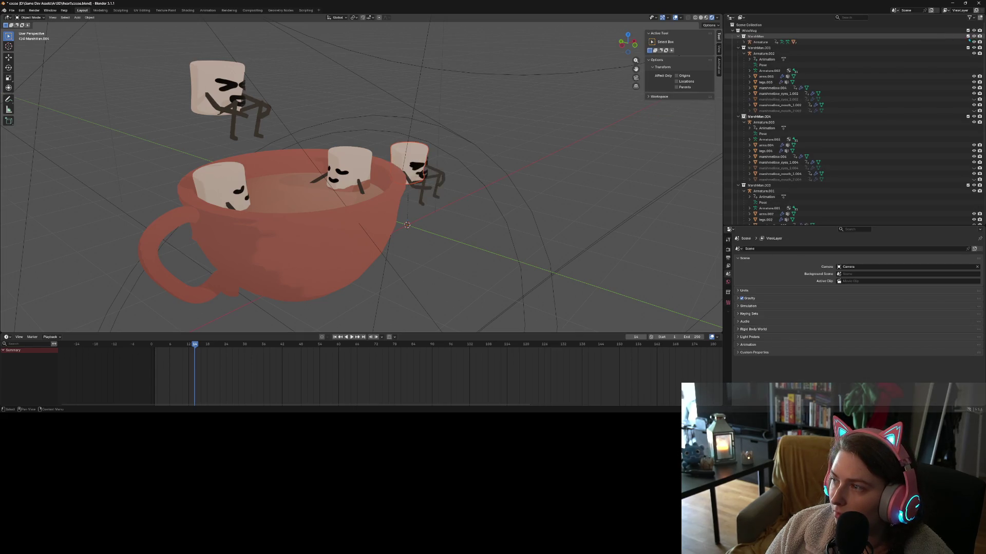
left_click(968, 36)
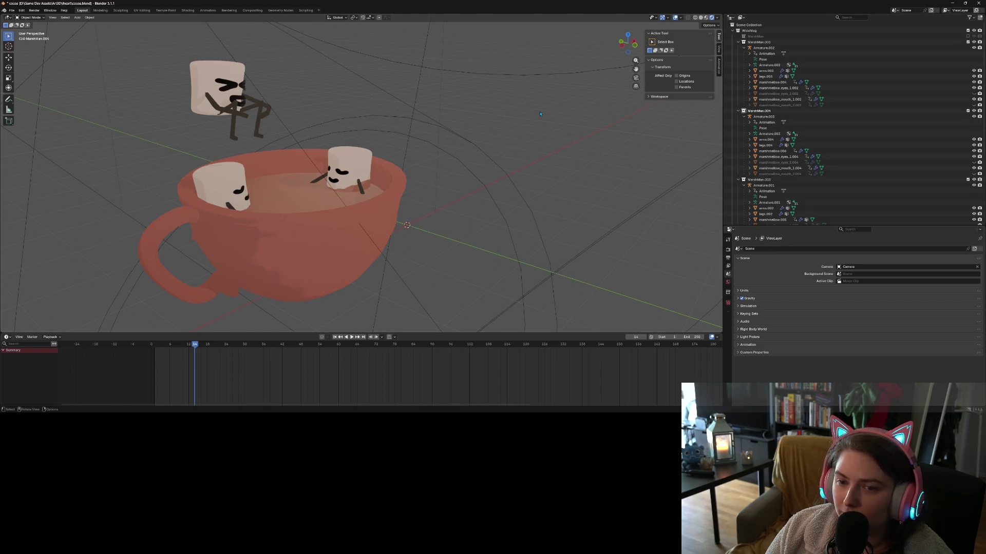
left_click(636, 77)
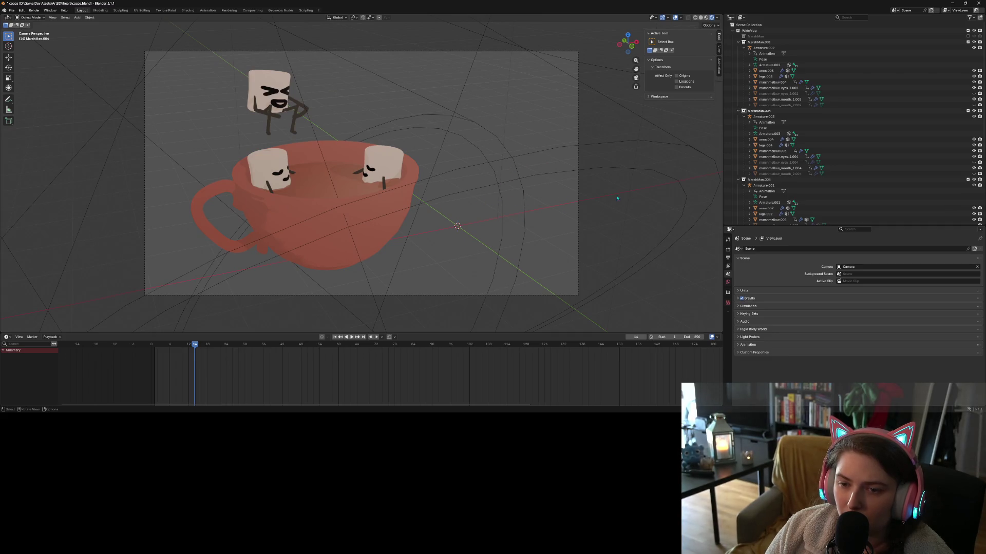
Rotate Armature.003 30.9° around Z, shift it toward the mug's centre, and return to camera view.
left_click(380, 164)
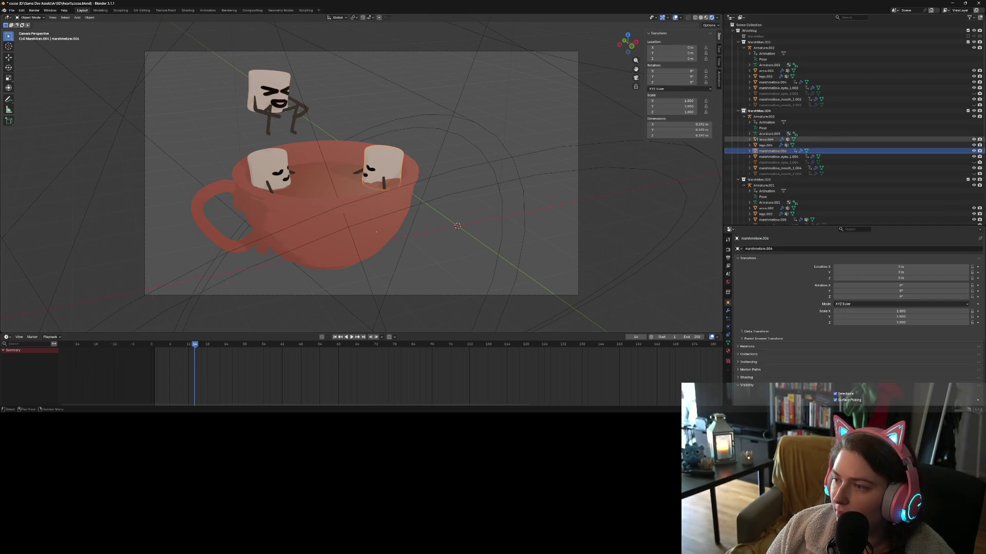
key("r")
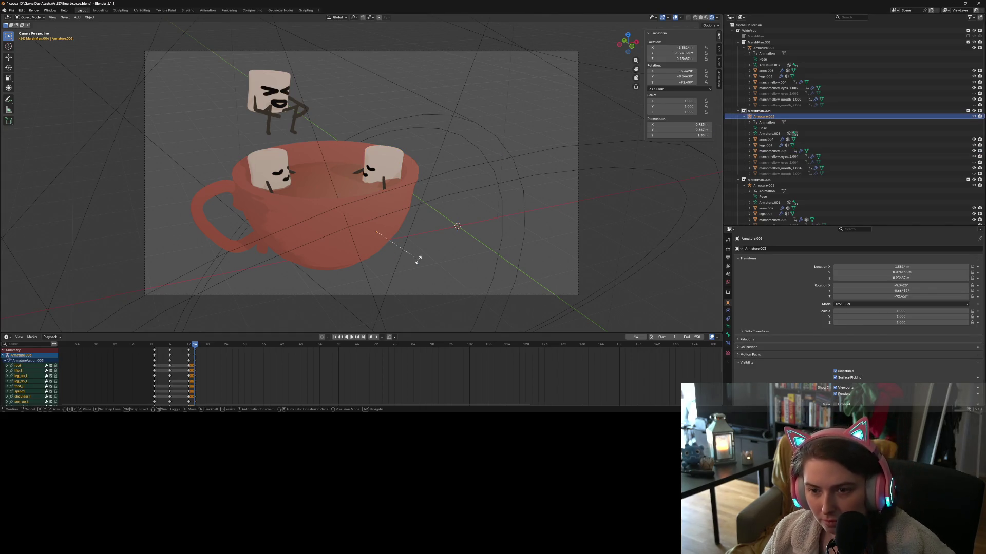
key("z")
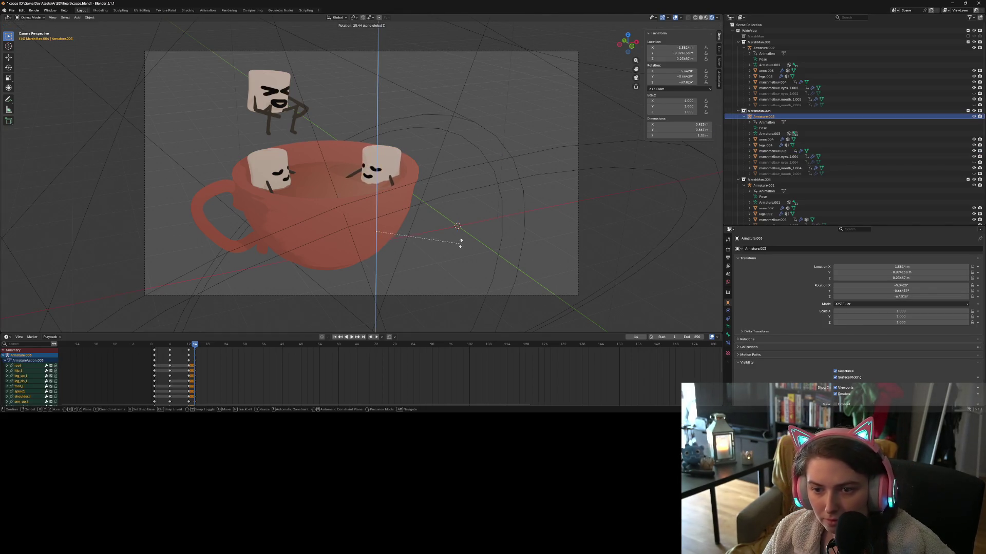
left_click(480, 240)
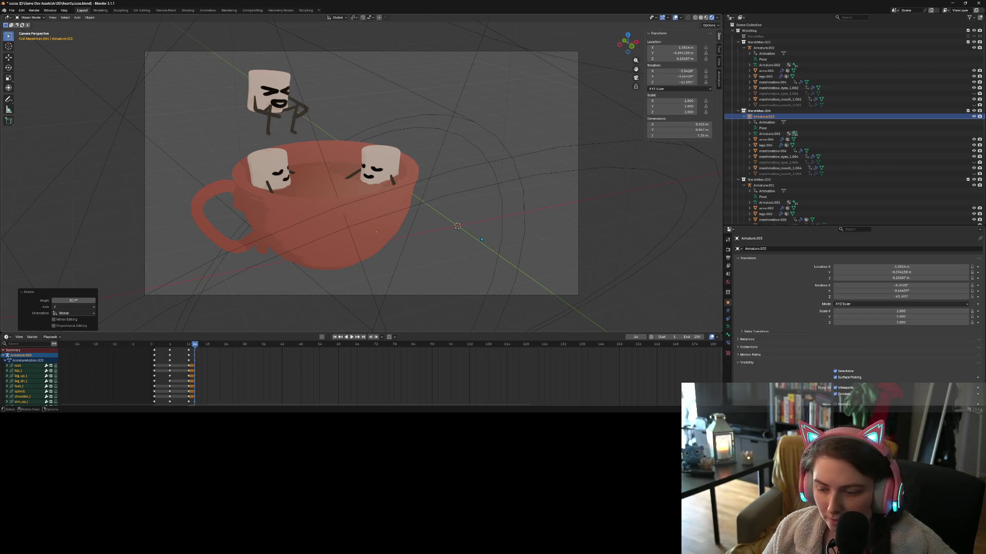
key("KP_7")
key("g")
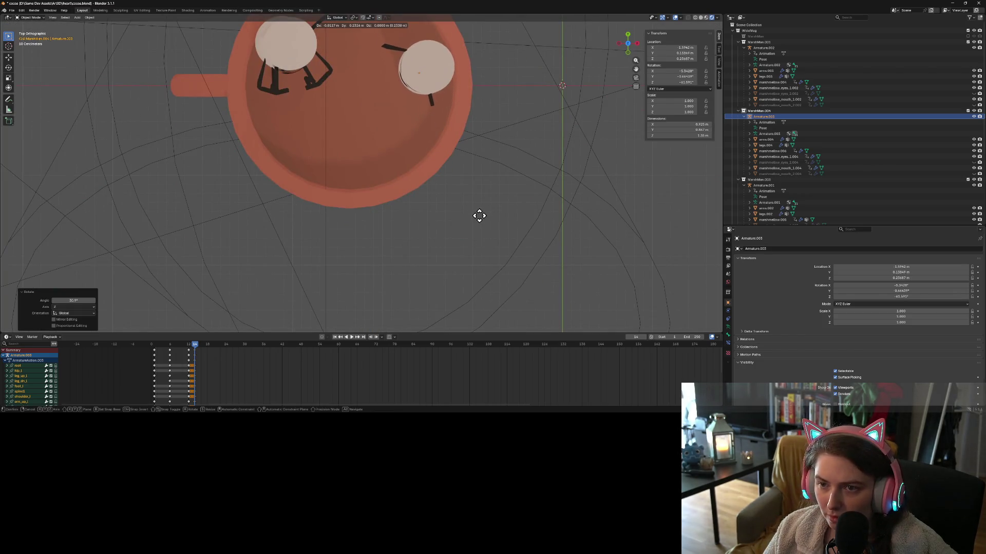
left_click(481, 214)
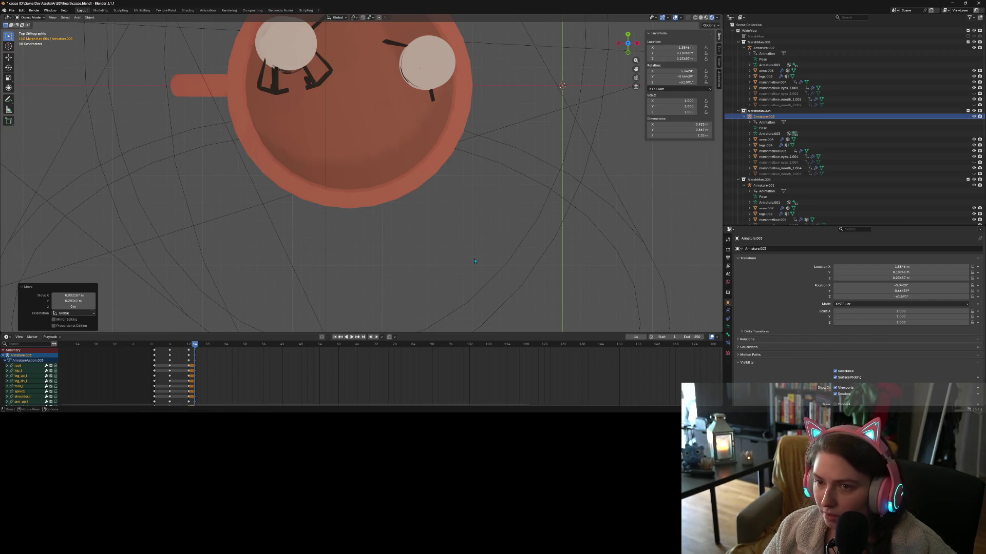
key("KP_1")
left_click(636, 78)
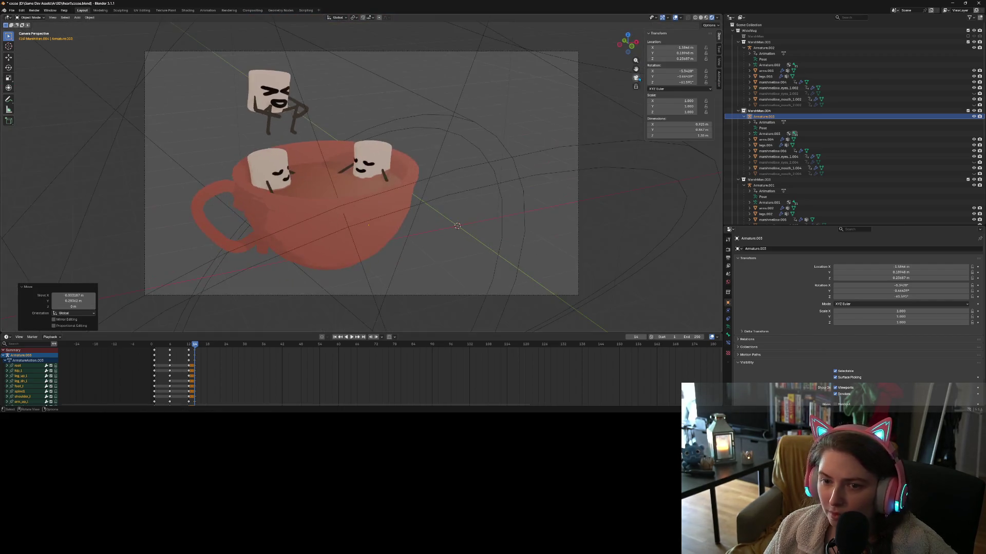
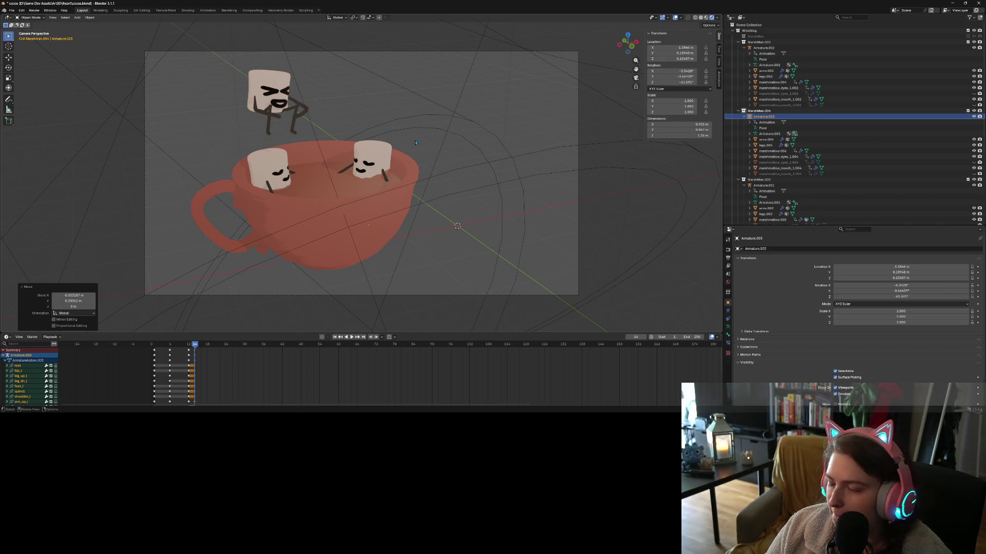
Select the marshmallow's armature in the outliner instead of its arms mesh.
left_click(387, 184)
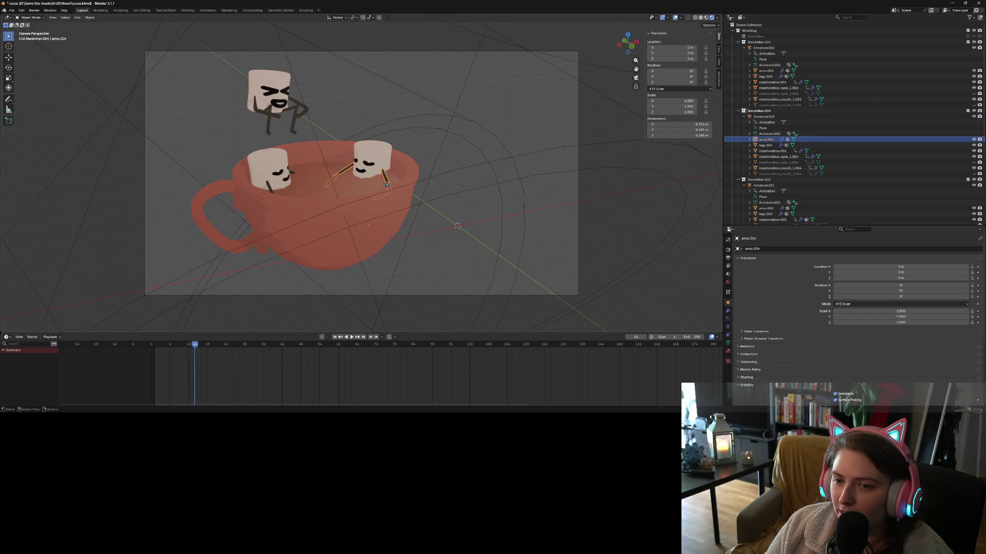
scroll(400, 195, "up", 6)
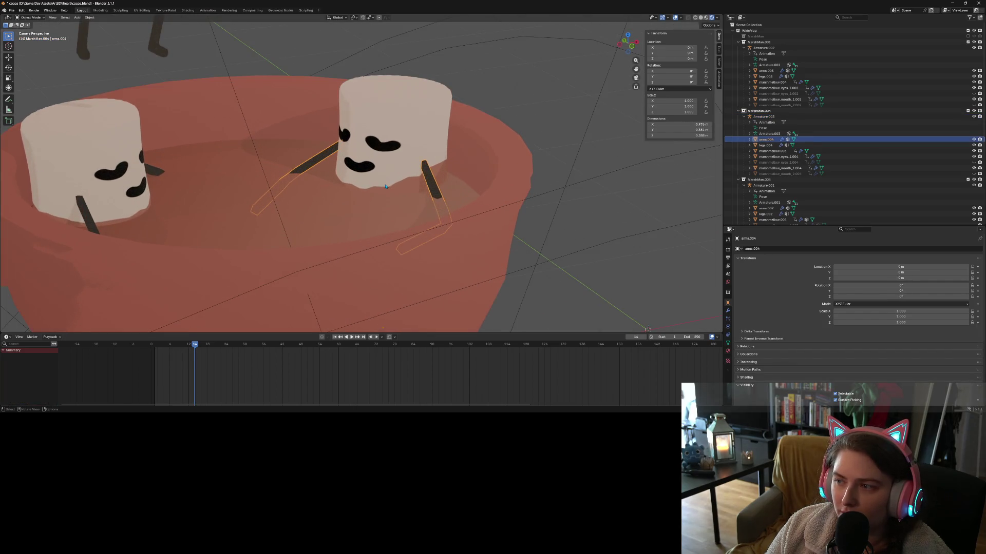
scroll(386, 186, "down", 5)
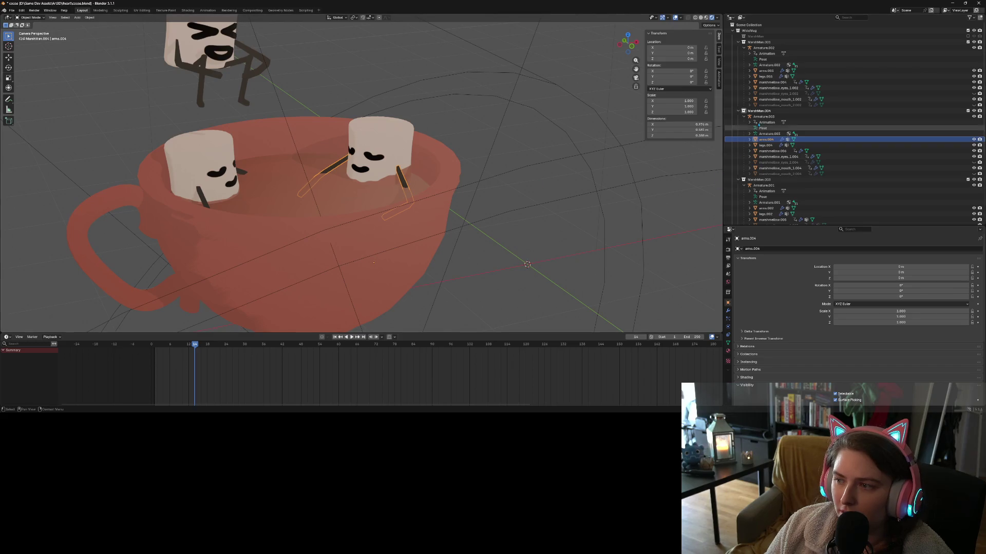
left_click(775, 118)
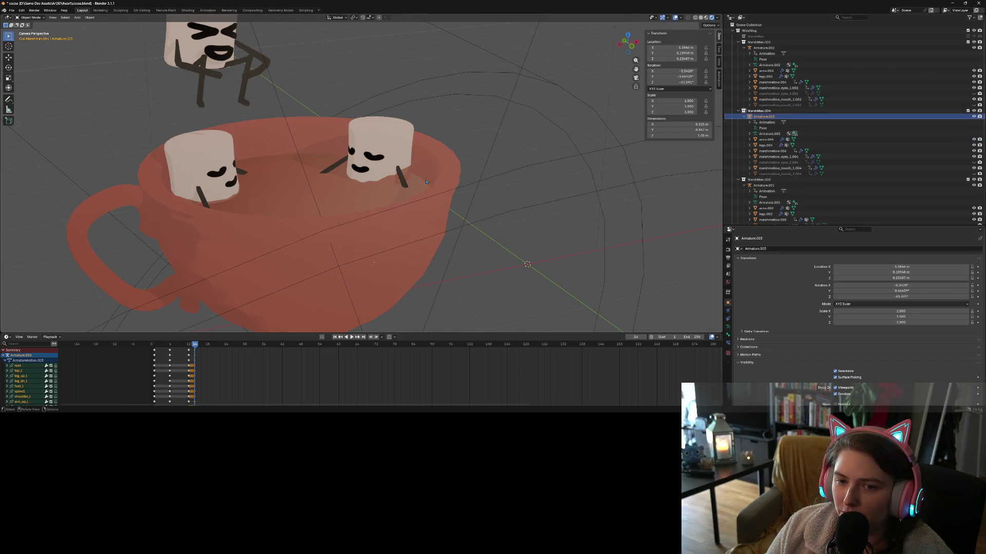
Switch the armature to Pose Mode and turn on Bones in the viewport overlays.
left_click(31, 18)
left_click(32, 37)
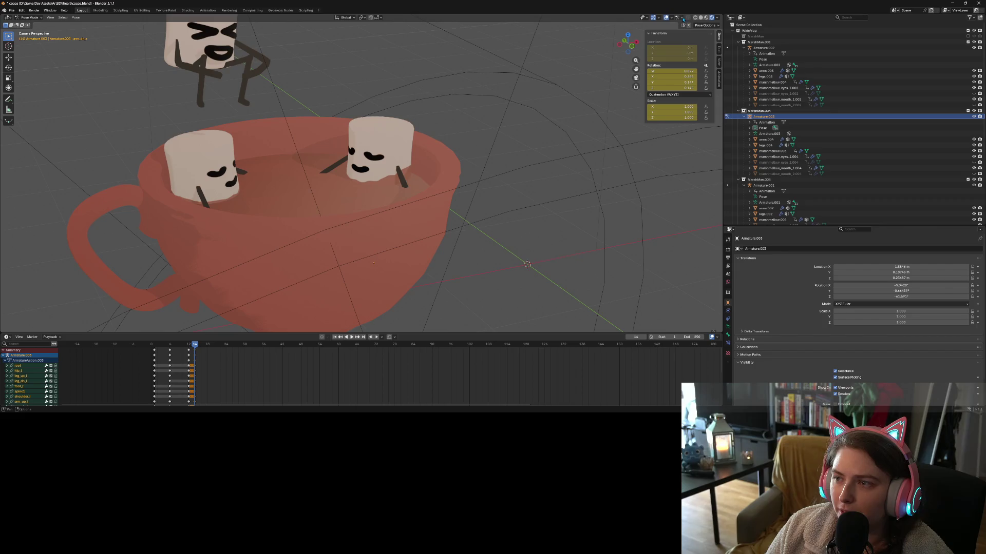
left_click(671, 18)
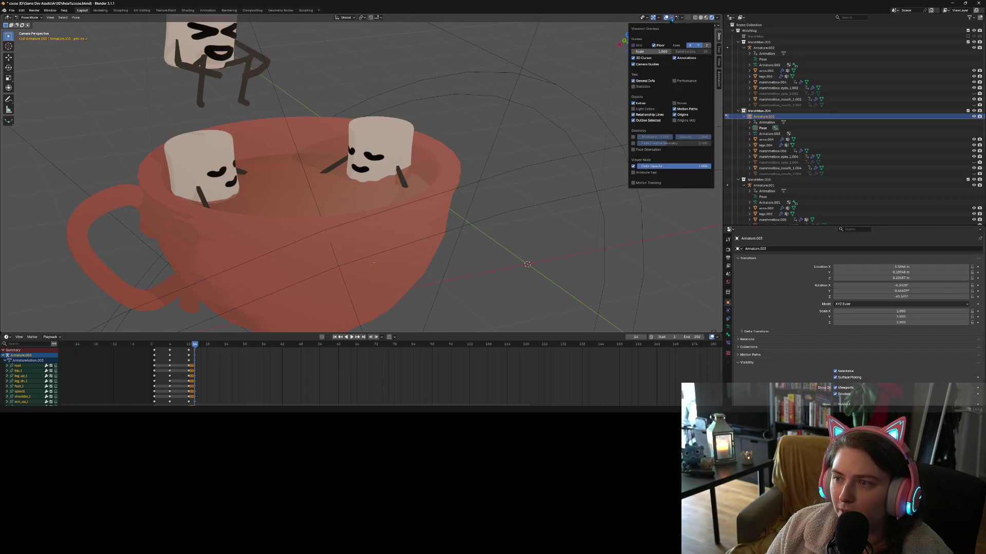
left_click(682, 105)
Rotate the left upper and lower arm bones to reach over the rim.
key("n")
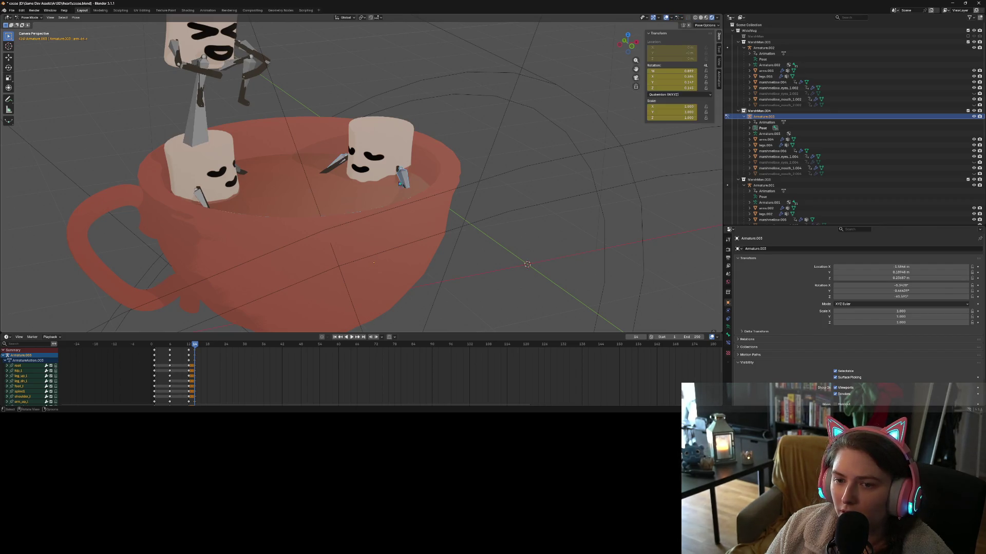
middle_click_drag(410, 200, 435, 204)
scroll(436, 204, "up", 5)
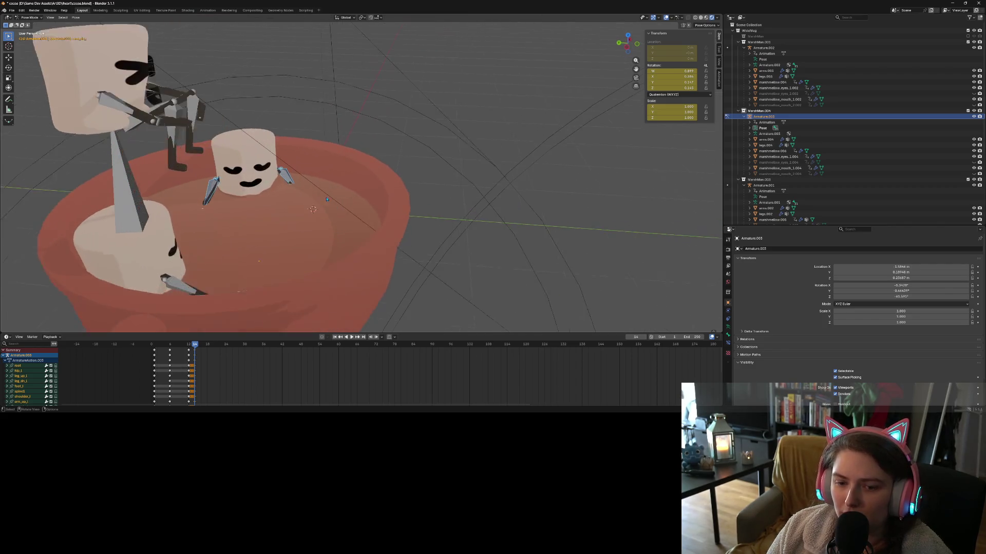
left_click(277, 184)
key("r")
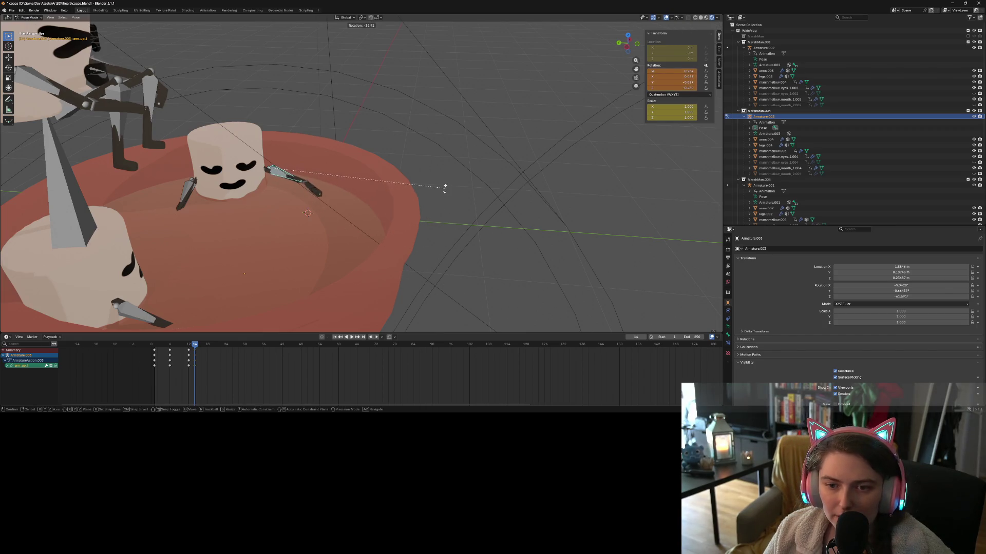
left_click(443, 189)
left_click(308, 189)
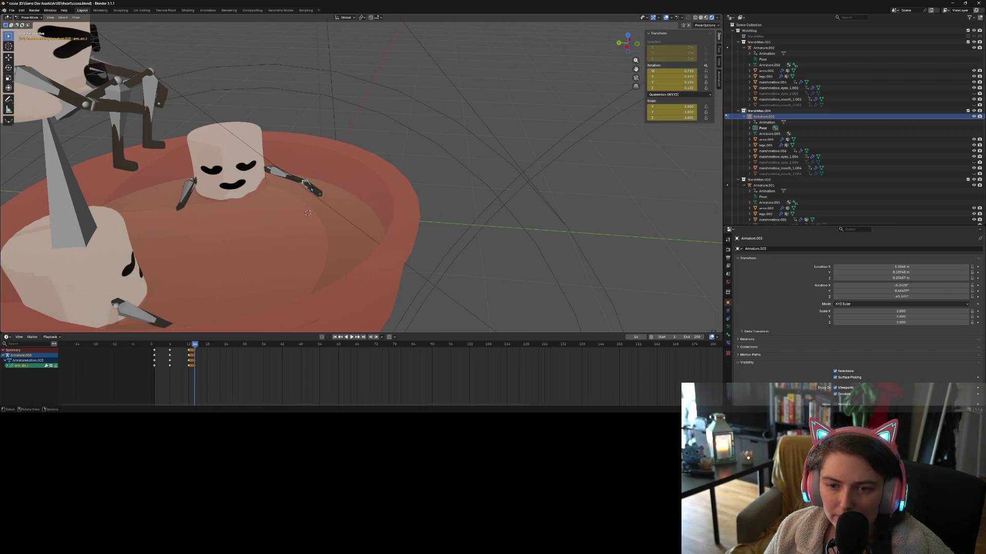
key("r")
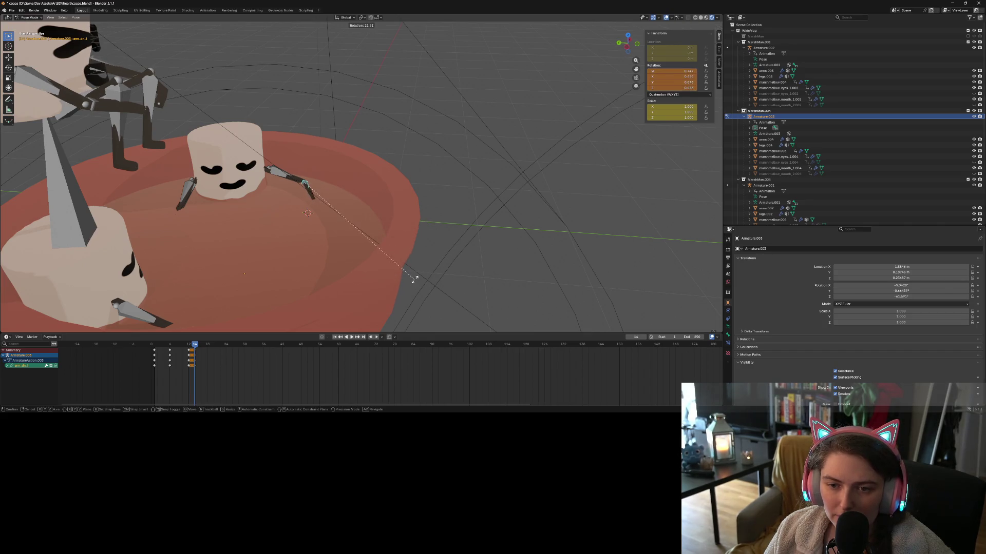
left_click(419, 269)
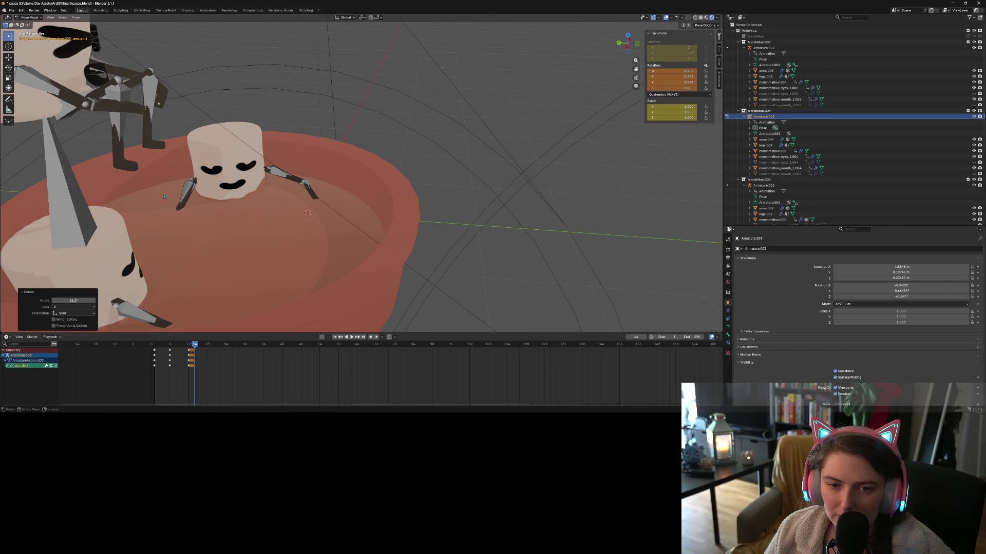
Rotate the other upper arm bone in two passes toward the rim.
left_click(184, 192)
middle_click_drag(185, 192, 237, 259)
key("r")
left_click(255, 233)
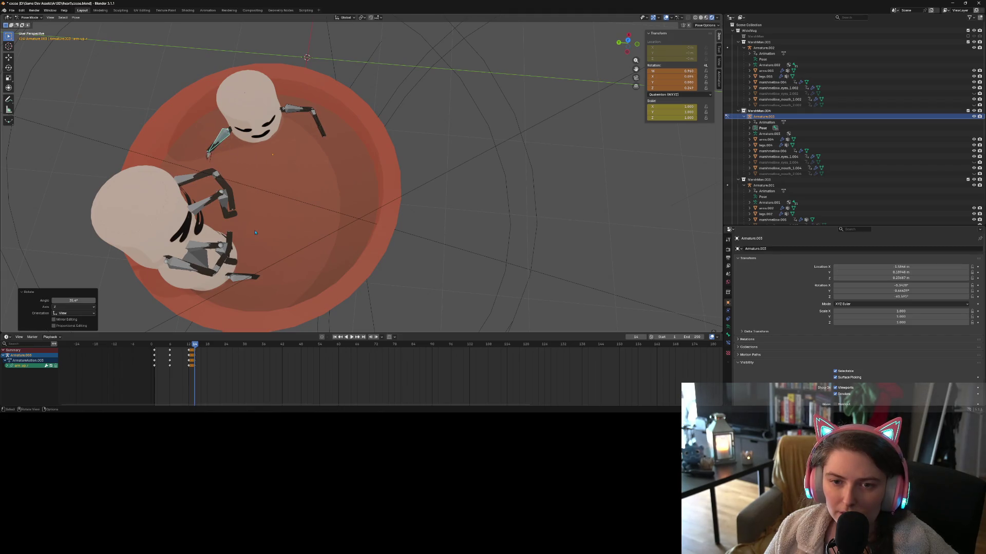
mouse_move(245, 276)
middle_mouse_down()
mouse_move(276, 235)
mouse_move(341, 282)
mouse_move(244, 280)
mouse_move(208, 308)
middle_mouse_up()
key("r")
left_click(292, 288)
Rotate the right lower arm bone twice to finish the reach.
left_click(208, 311)
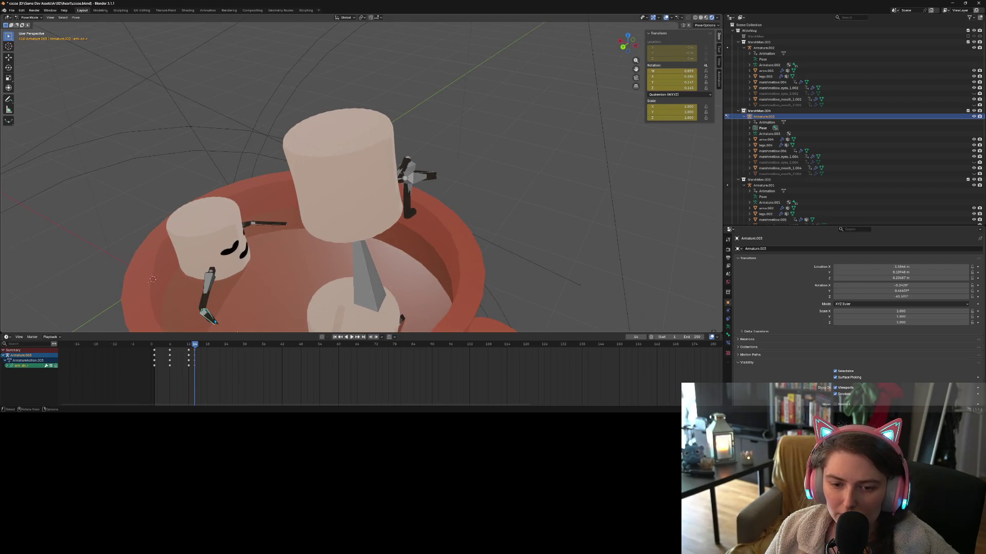
key("r")
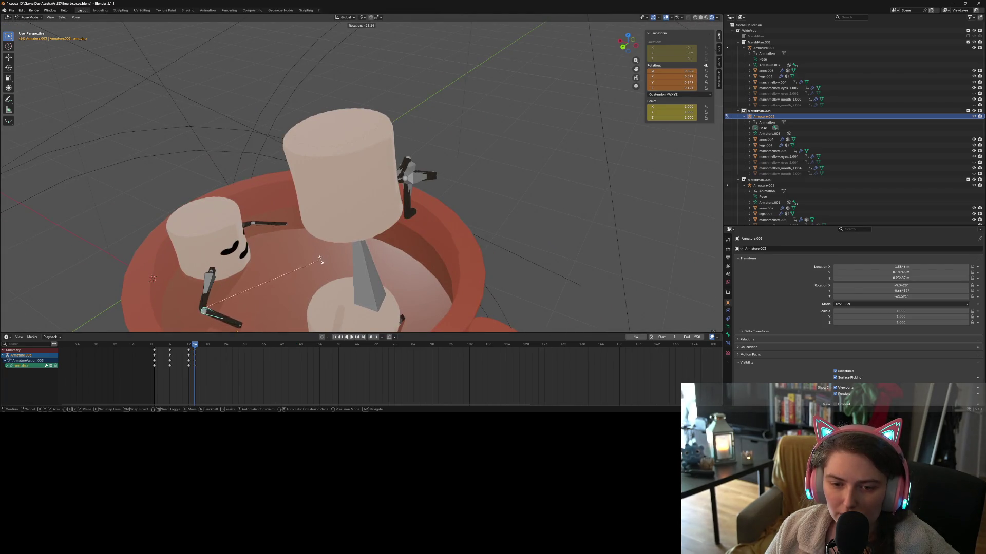
left_click(320, 274)
middle_click_drag(320, 274, 277, 224)
key("r")
left_click(295, 280)
middle_click_drag(295, 280, 275, 239)
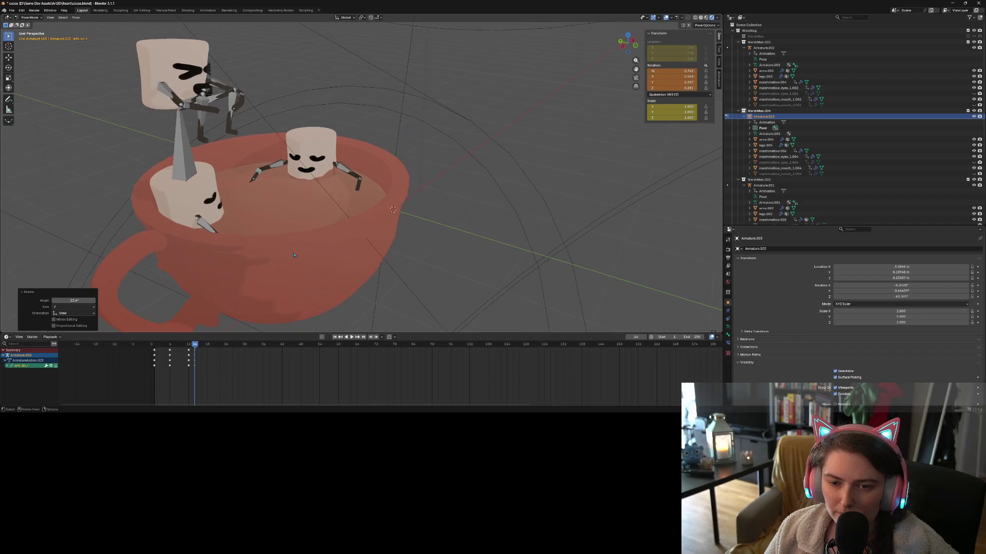
Select and deselect all bones, then return to Object Mode.
key("a")
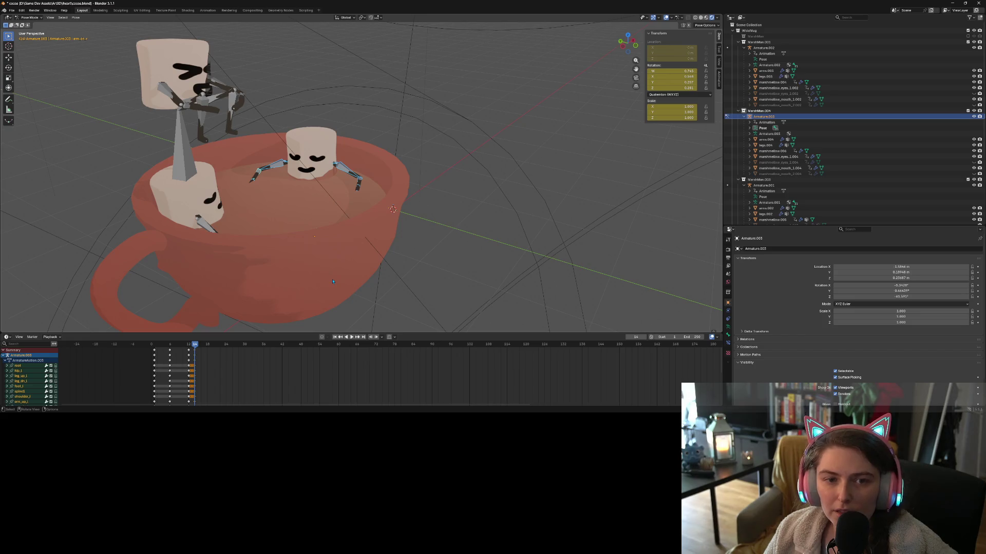
key("alt+a")
key("ctrl+Tab")
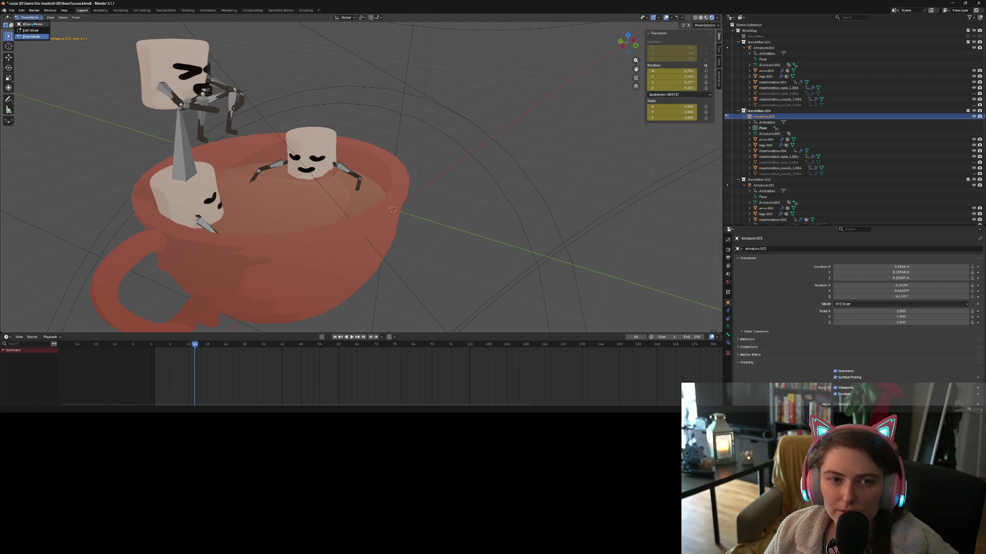
Preview the pose through the scene camera with bones hidden.
left_click(636, 78)
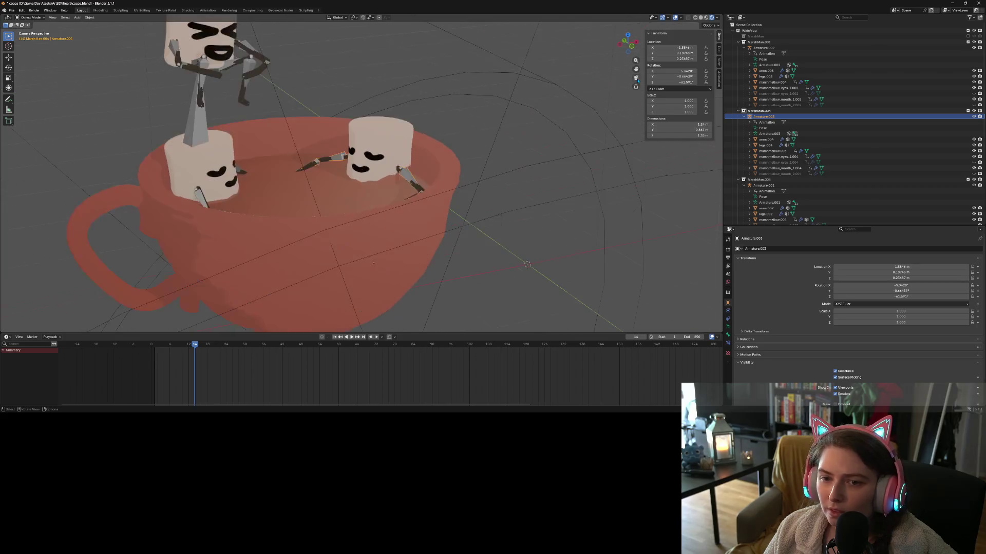
scroll(538, 94, "down", 4)
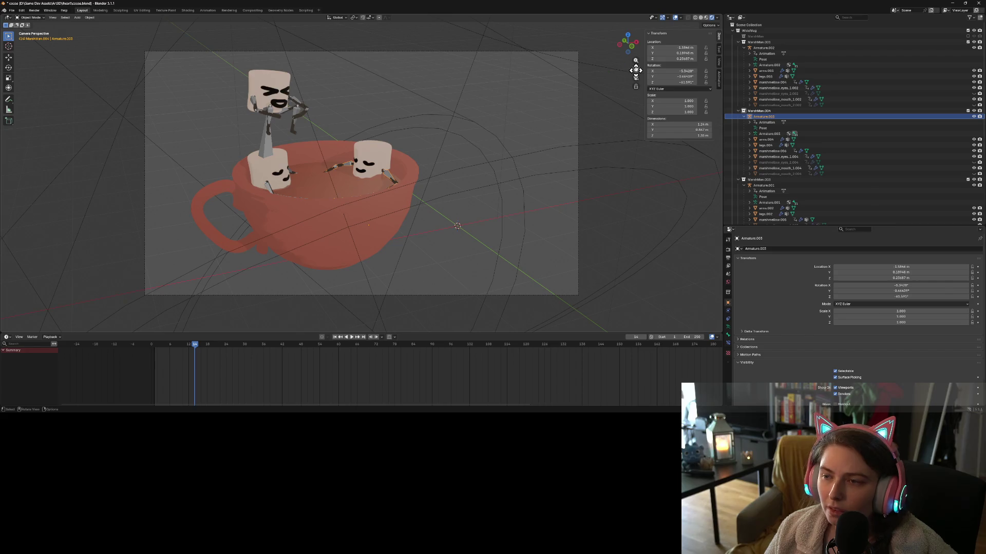
left_click(668, 18)
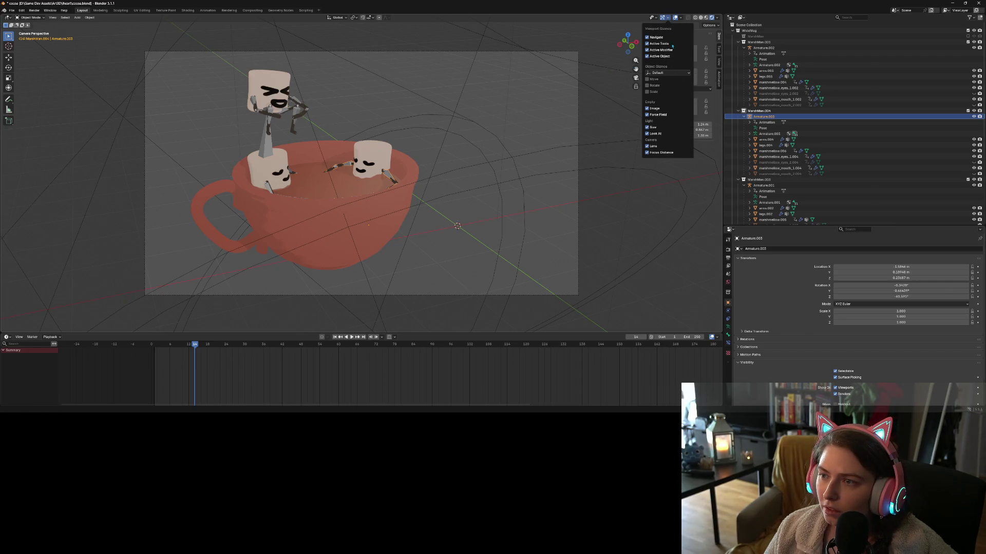
left_click(681, 18)
left_click(693, 103)
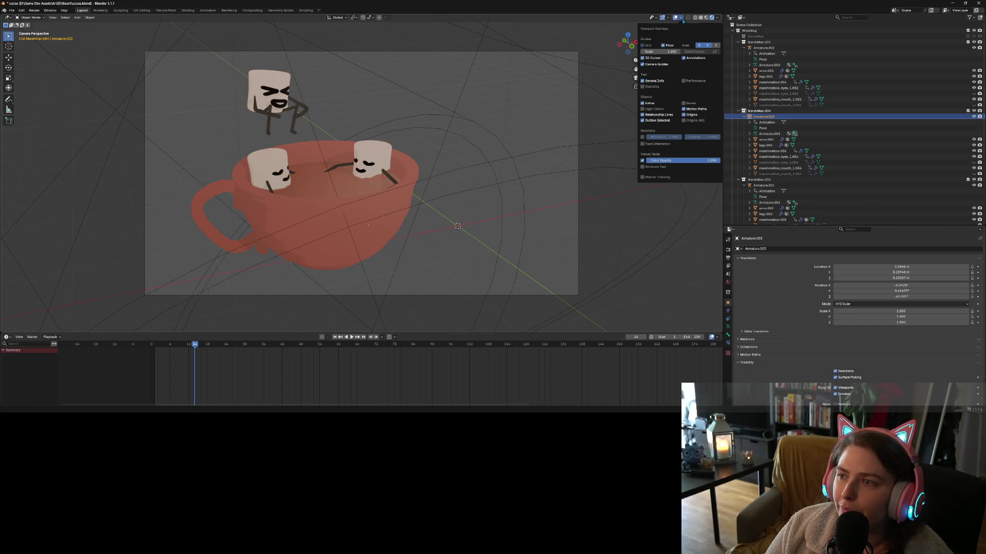
Show the bones again, orbit to a top-down view, and re-enter Pose Mode.
left_click(688, 103)
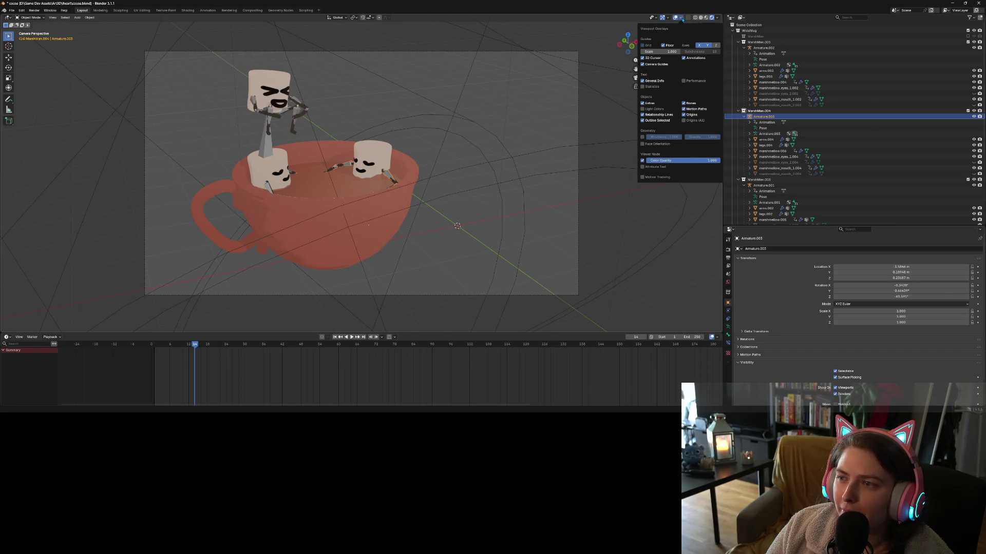
key("n")
mouse_move(390, 154)
middle_mouse_down()
mouse_move(373, 174)
mouse_move(327, 99)
middle_mouse_up()
key("ctrl+Tab")
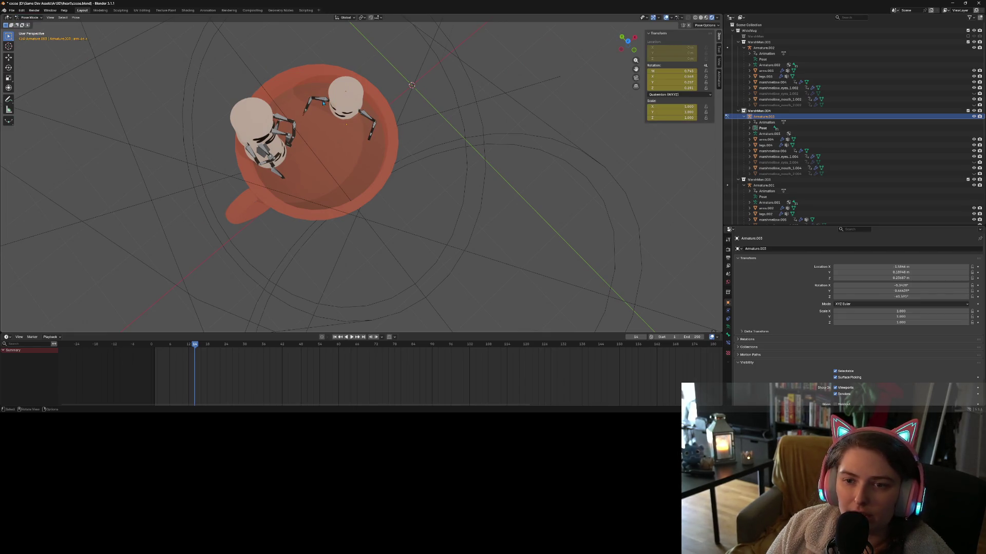
From top view, rotate the right upper arm bone about 40.8°, then 20.7°.
left_click(323, 100)
key("KP_7")
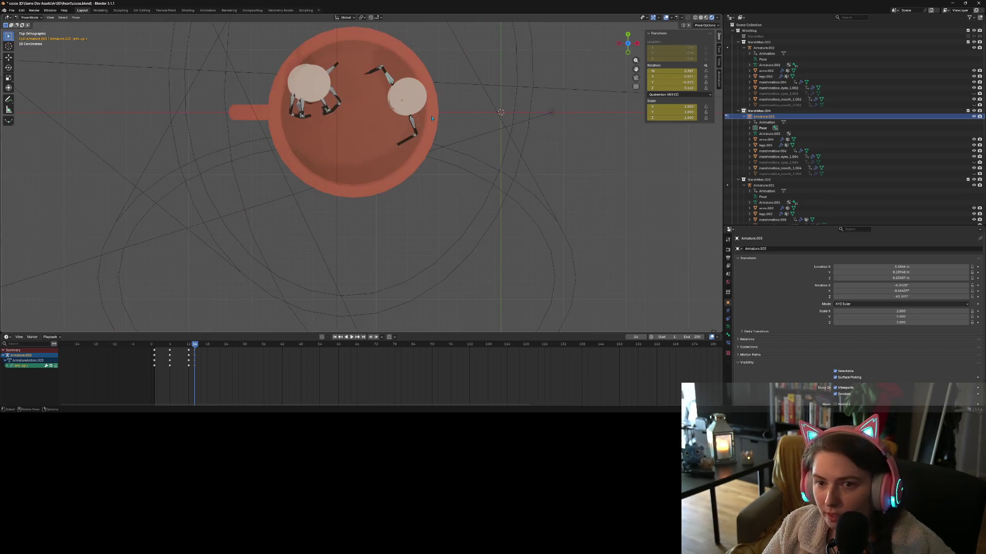
key("r")
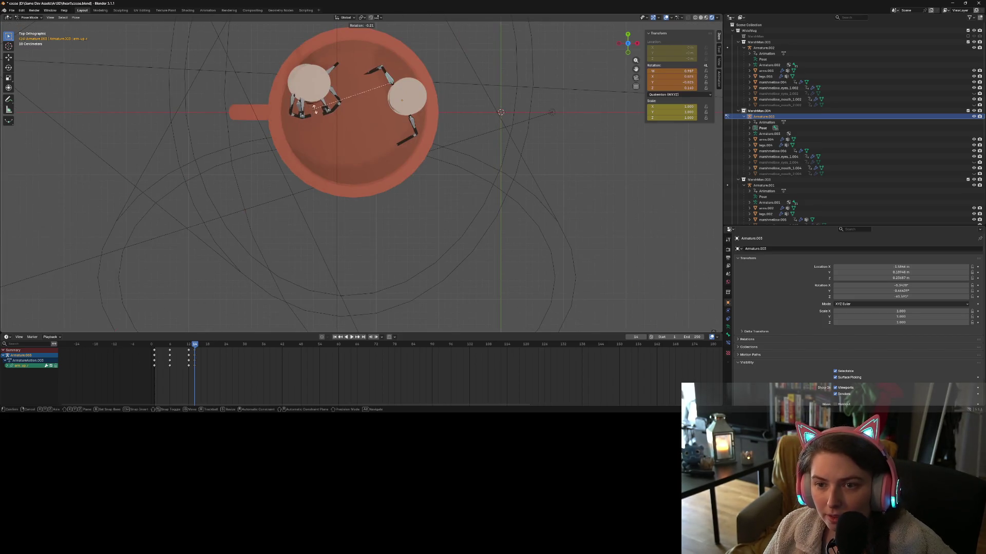
left_click(317, 52)
key("r")
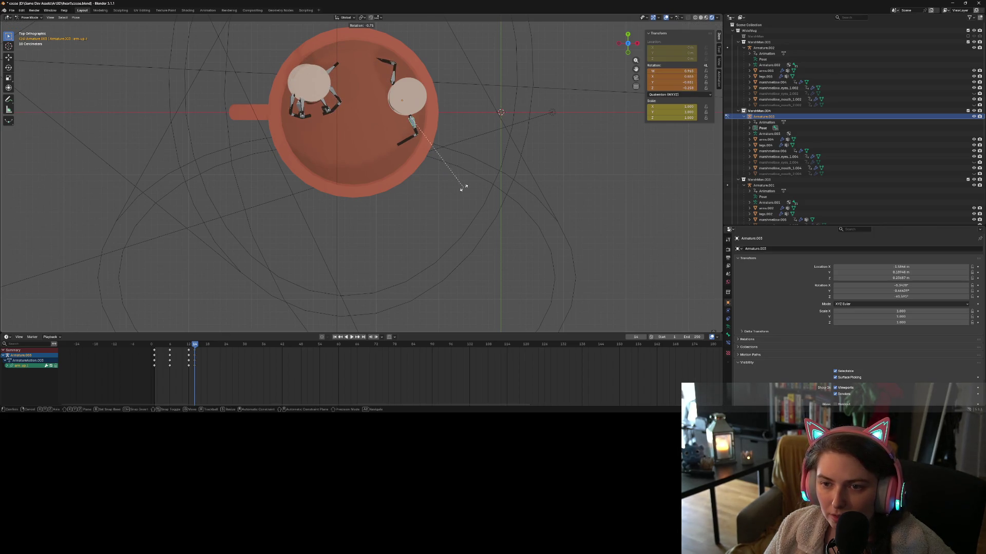
left_click(485, 167)
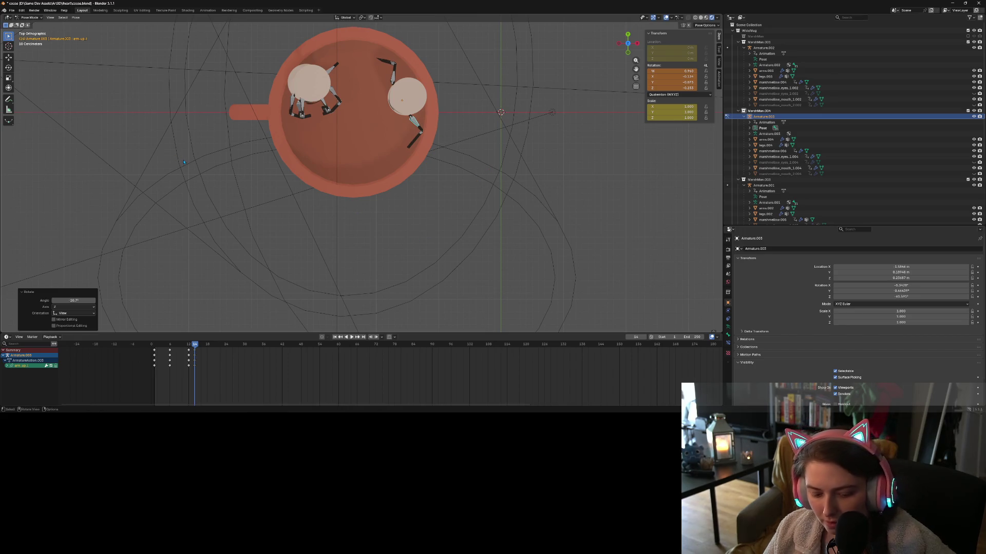
Keyframe all bones at frame 14, hide bones, and look through the scene camera.
key("a")
key("i")
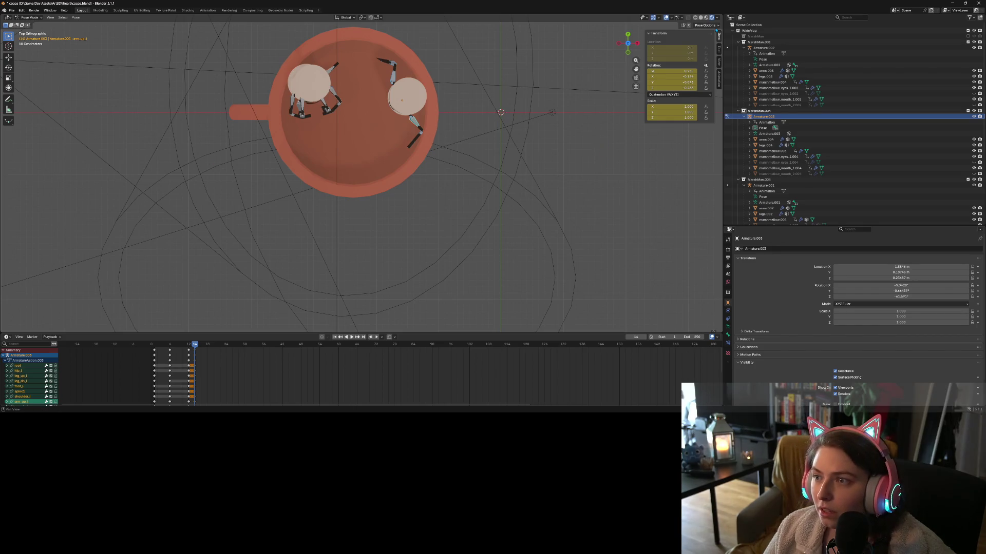
left_click(671, 18)
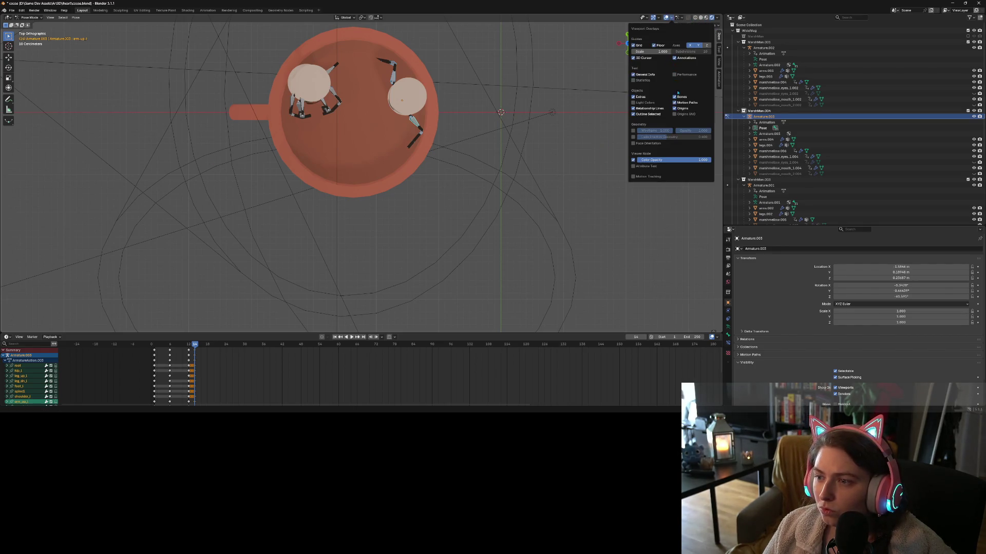
left_click(675, 97)
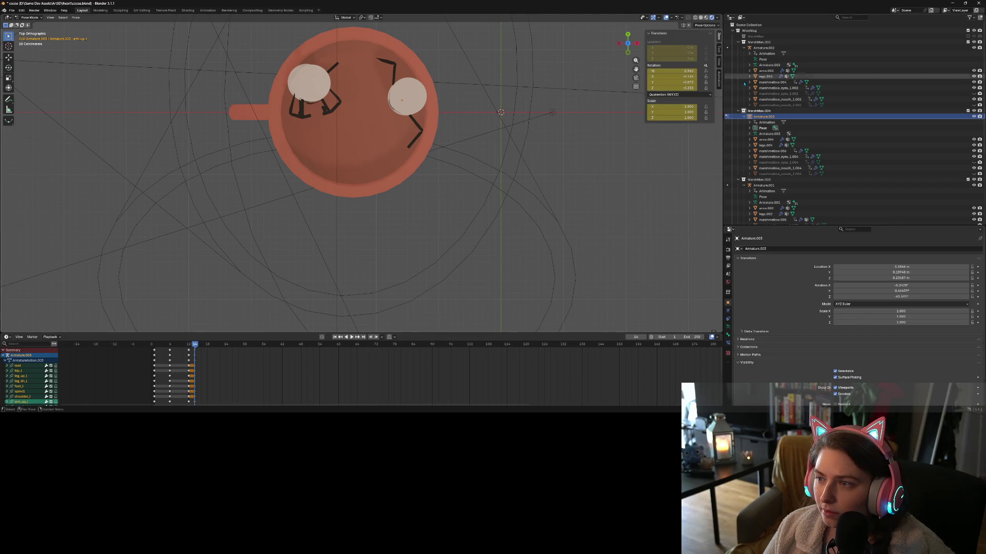
left_click(635, 78)
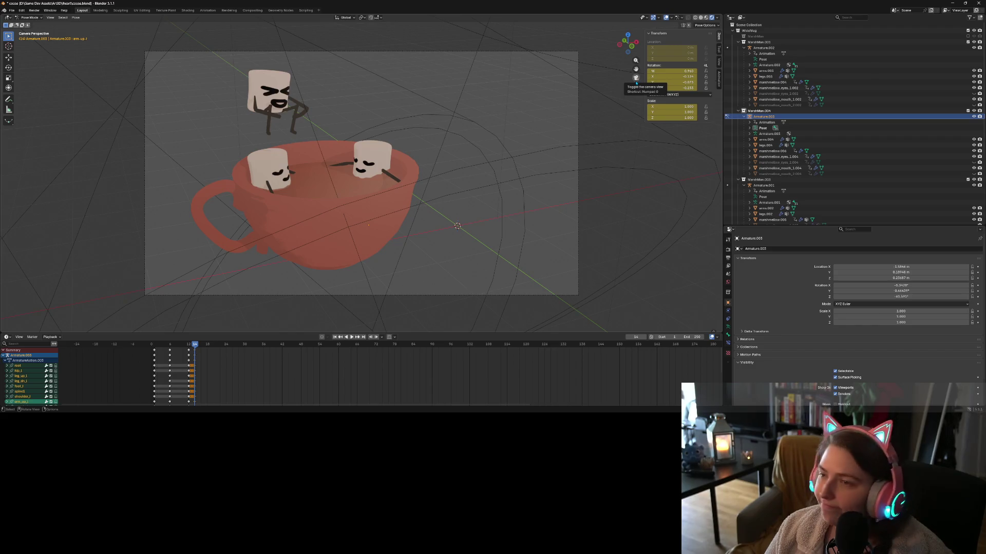
Leave camera view, deselect all bones, and show bones in the overlays again.
left_click(635, 78)
left_click(416, 127)
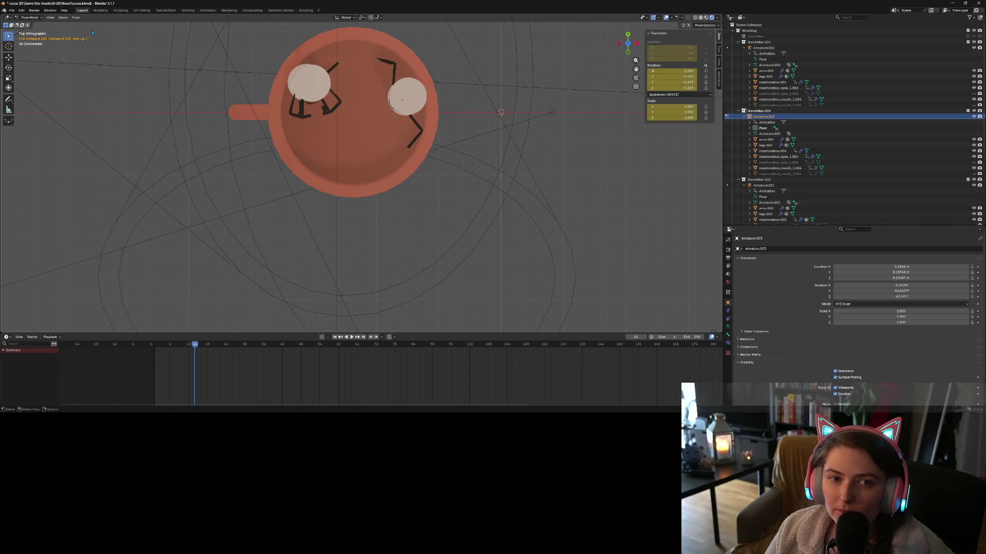
left_click(681, 18)
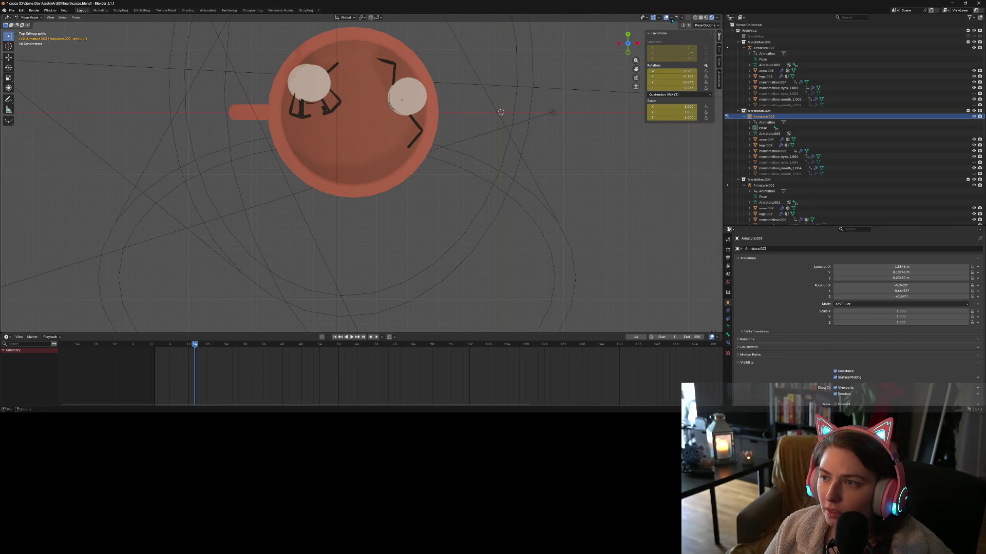
left_click(671, 17)
left_click(678, 97)
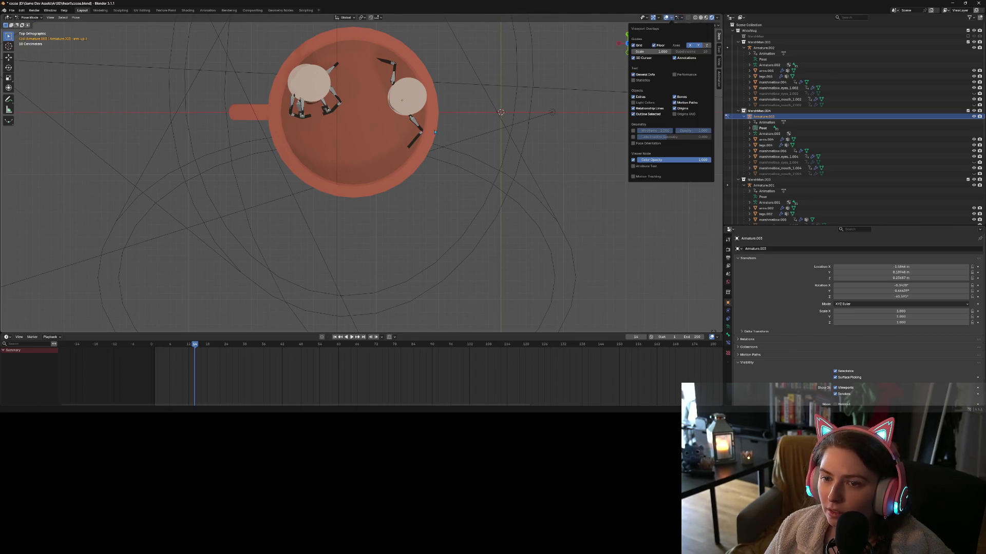
Select an arm bone and rotate it twice, ending at 12.3°.
key("n")
left_click(416, 123)
mouse_move(416, 124)
middle_mouse_down()
mouse_move(499, 116)
mouse_move(501, 103)
mouse_move(477, 170)
mouse_move(482, 195)
mouse_move(368, 116)
middle_mouse_up()
key("r")
left_click(475, 152)
key("r")
left_click(307, 102)
Keyframe all bones at frame 14 and check the pose through the camera with bones hidden.
middle_click_drag(307, 103, 436, 137)
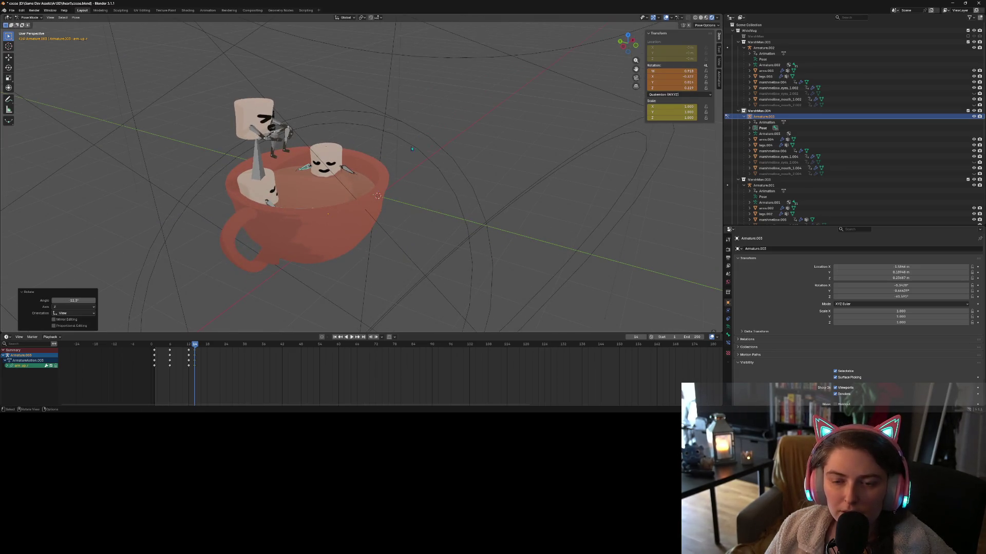
key("a")
key("i")
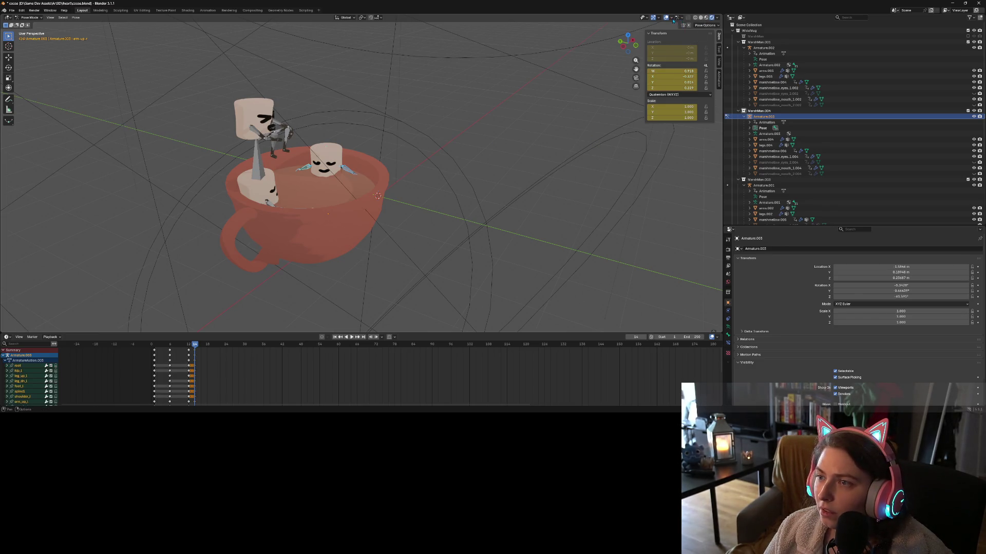
left_click(671, 19)
left_click(686, 97)
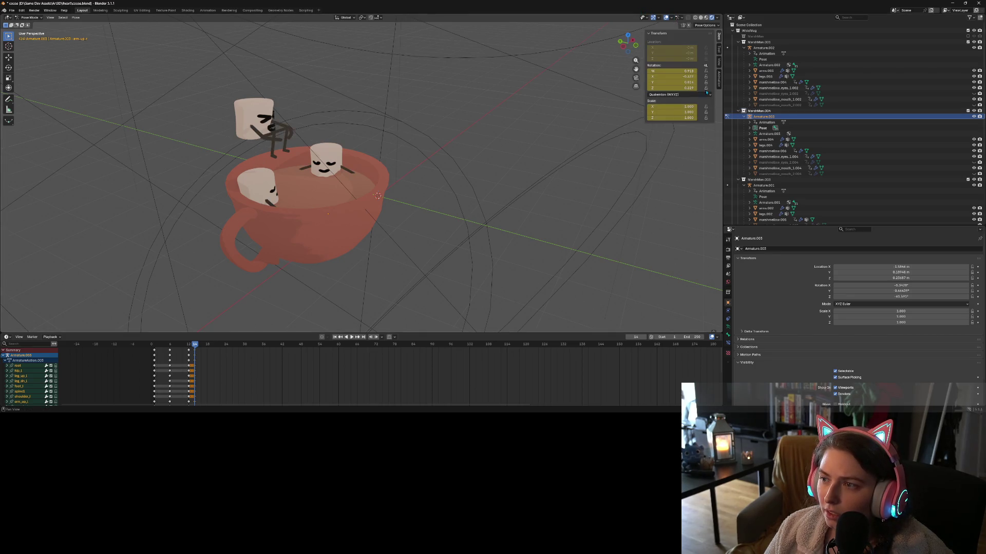
left_click(636, 78)
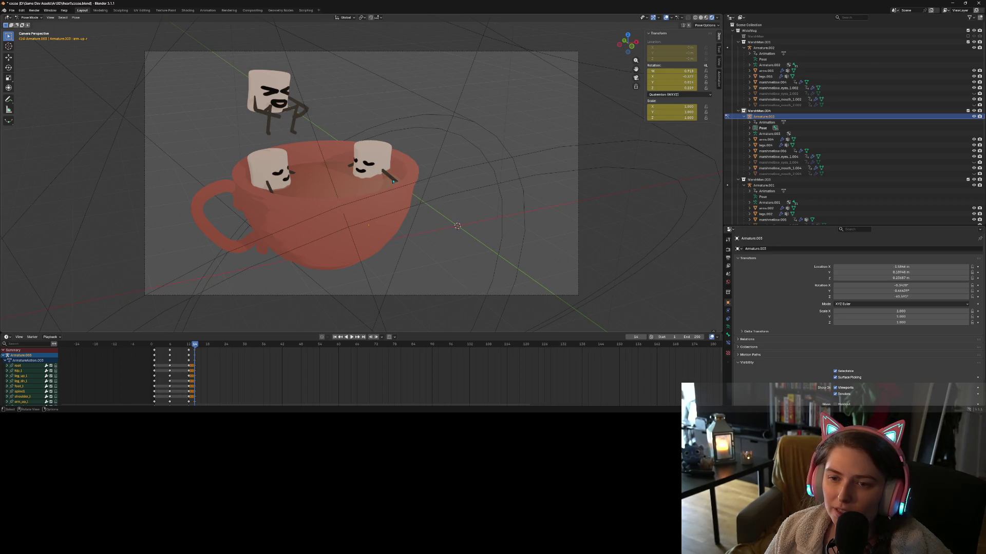
Show the bones again and rotate the selected bones slightly.
left_click(671, 18)
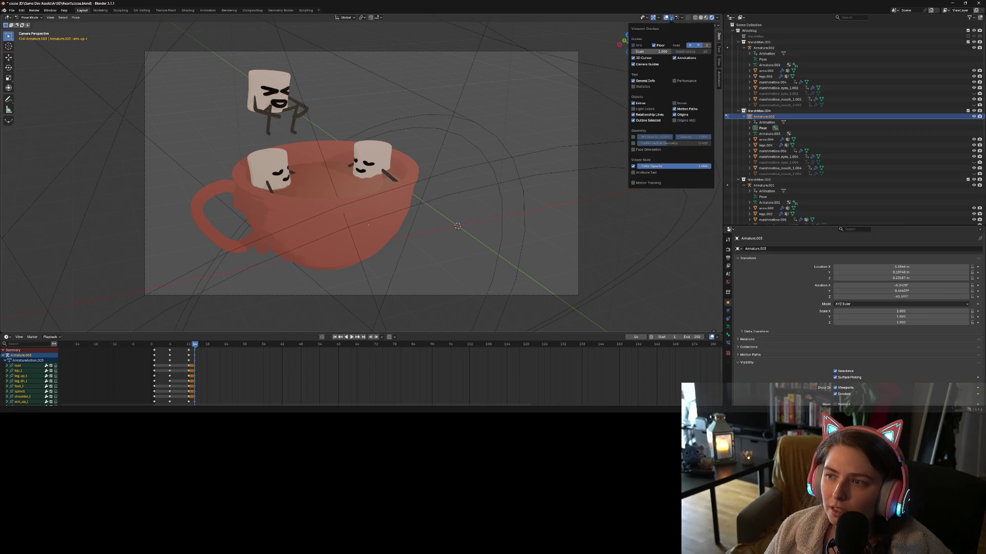
left_click(682, 104)
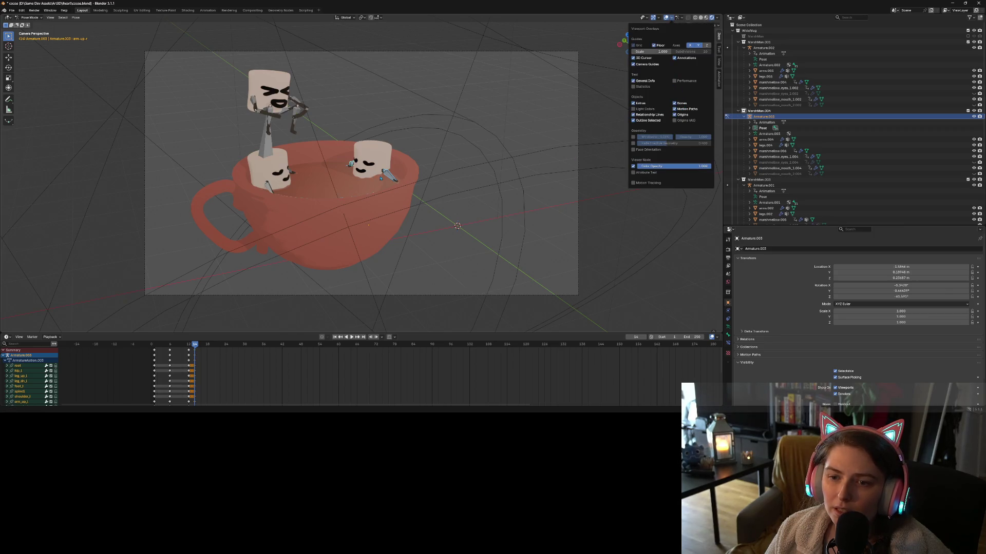
middle_click_drag(409, 163, 451, 136)
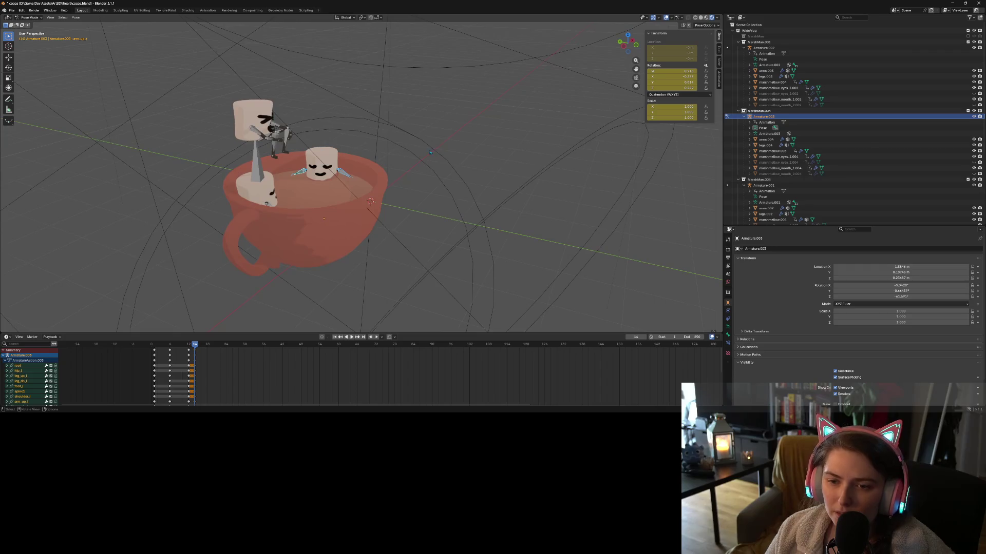
key("r")
left_click(438, 150)
Rotate the arm_up_l bone in two passes, checking it through the camera.
left_click(361, 179)
key("r")
left_click(430, 165)
middle_click_drag(432, 179, 493, 164)
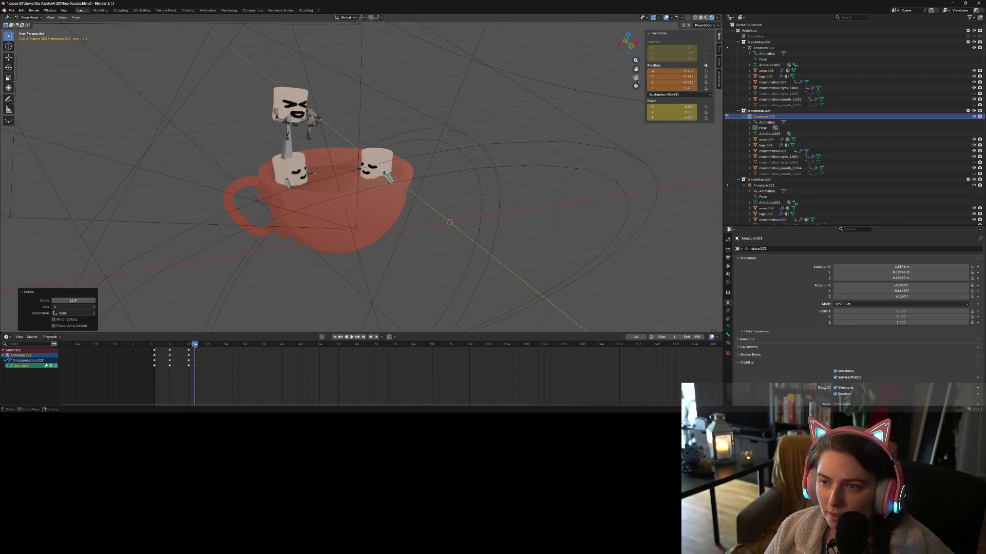
left_click(636, 78)
middle_click_drag(468, 135, 473, 139)
key("r")
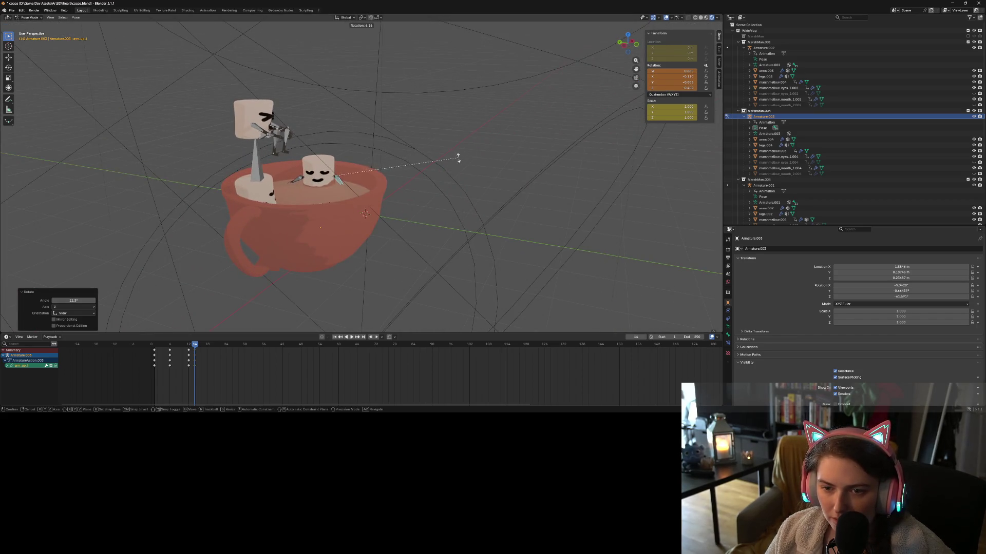
left_click(441, 165)
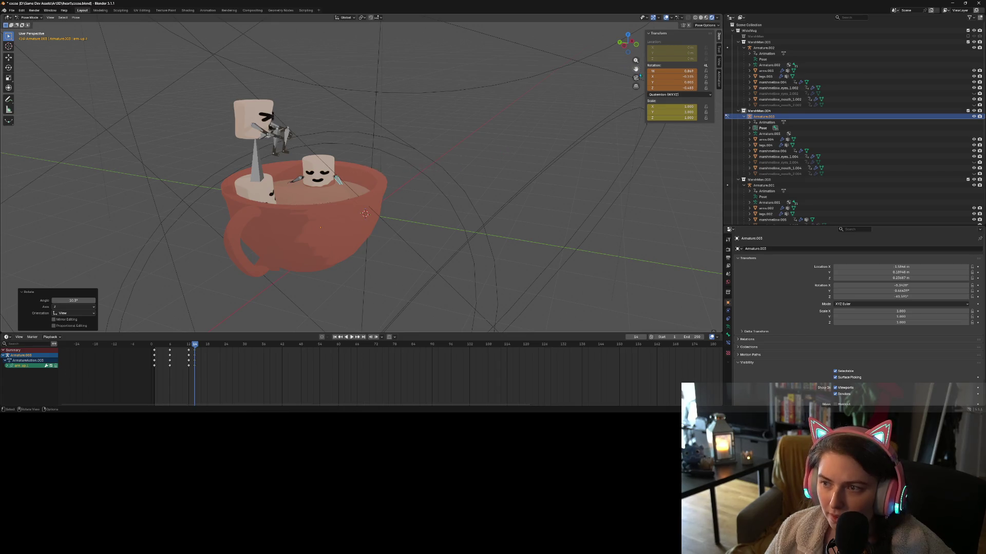
left_click(637, 78)
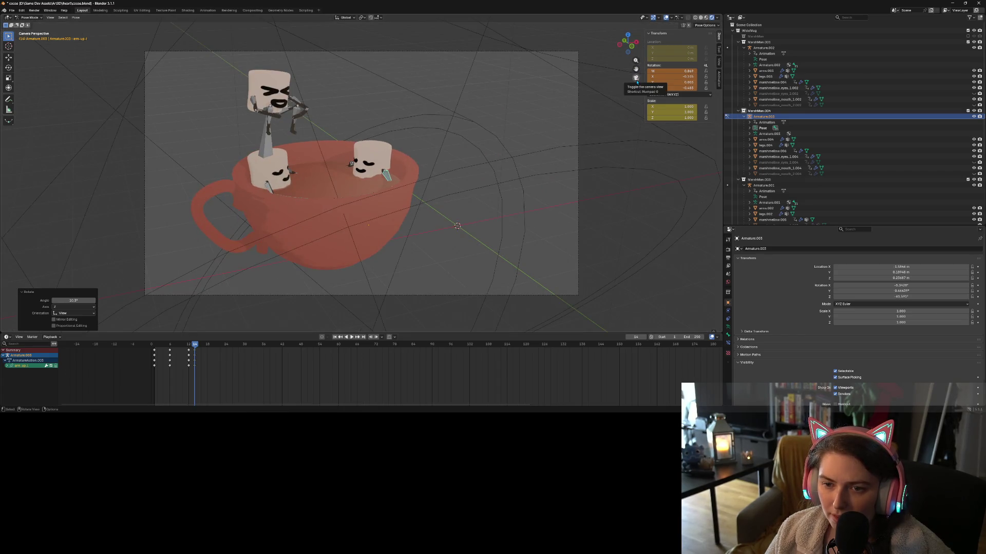
Rotate the right upper arm bone over several passes to a new angle.
left_click(349, 164)
key("r")
left_click(436, 156)
middle_click_drag(323, 173, 313, 221)
key("r")
left_click(252, 111)
mouse_move(252, 111)
middle_mouse_down()
mouse_move(477, 121)
mouse_move(473, 169)
middle_mouse_up()
key("r")
left_click(417, 218)
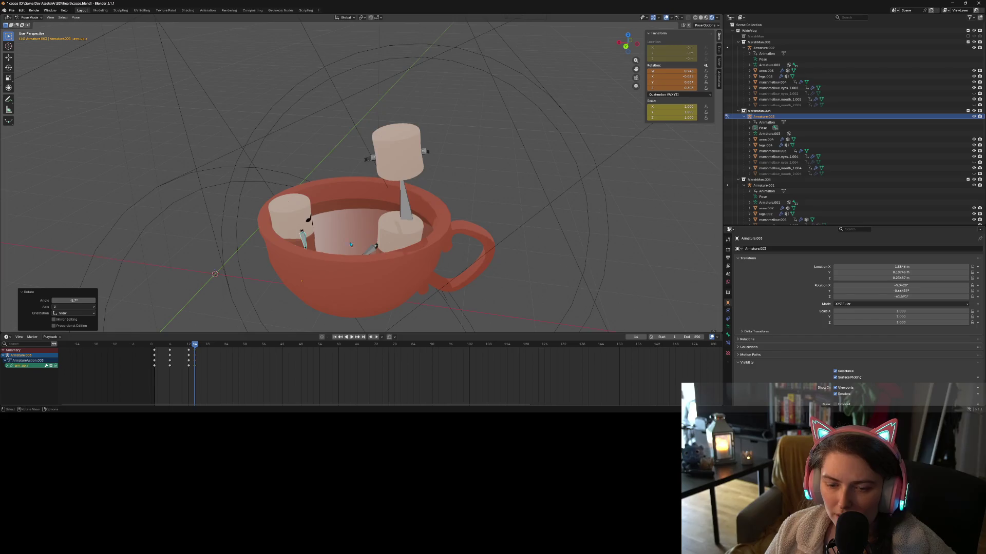
Rotate the right forearm bone, finishing with a 27.8° turn.
middle_click_drag(350, 244, 328, 257)
left_click(296, 263)
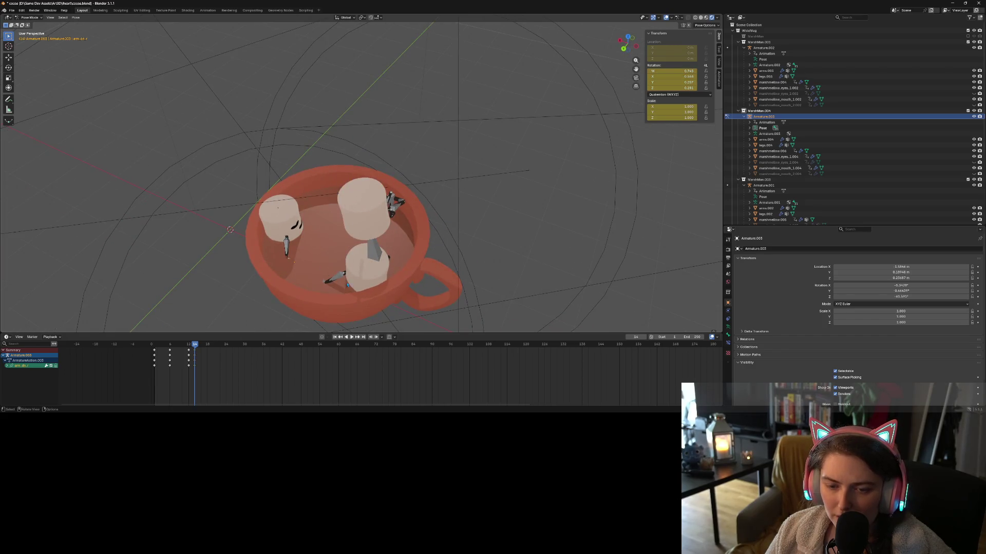
key("r")
left_click(403, 253)
middle_click_drag(404, 252, 329, 255)
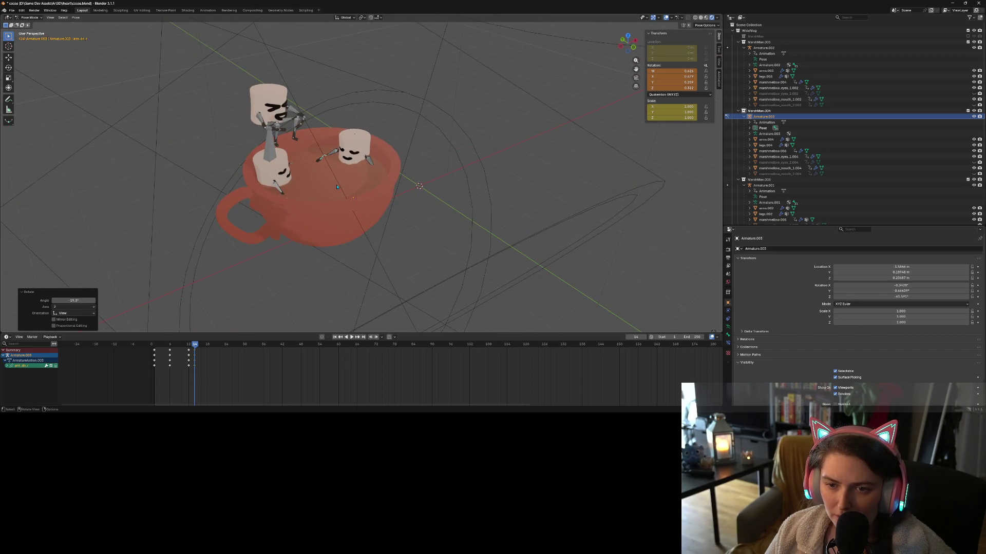
mouse_move(338, 187)
middle_mouse_down()
mouse_move(314, 164)
mouse_move(366, 230)
mouse_move(365, 169)
middle_mouse_up()
key("r")
left_click(349, 172)
Hide the bones and check the arm pose through the scene camera.
left_click(684, 19)
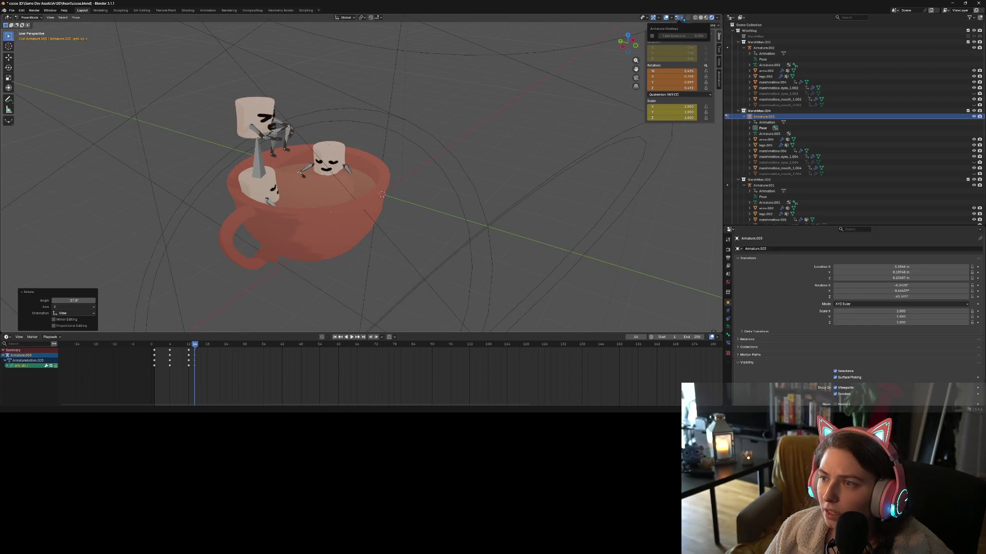
left_click(671, 19)
left_click(677, 97)
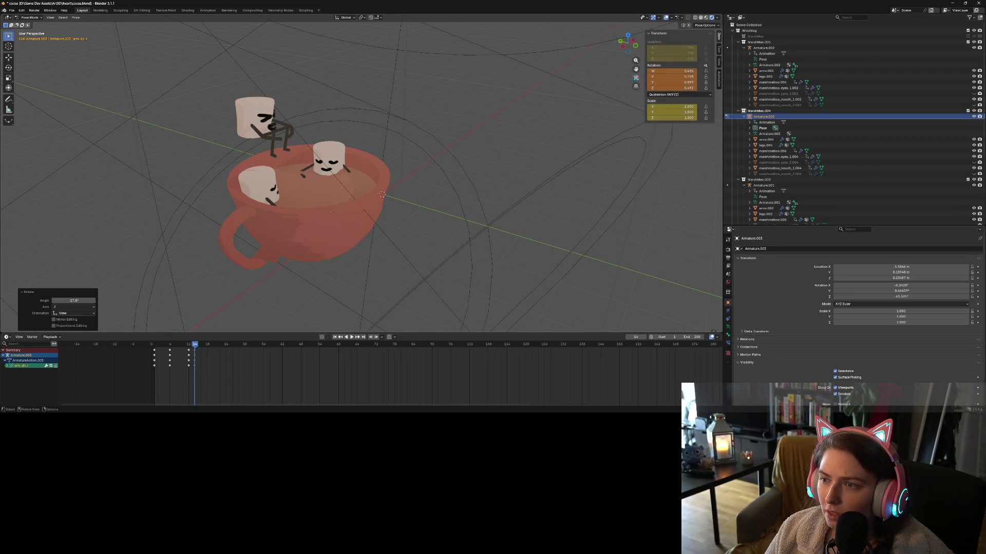
left_click(635, 78)
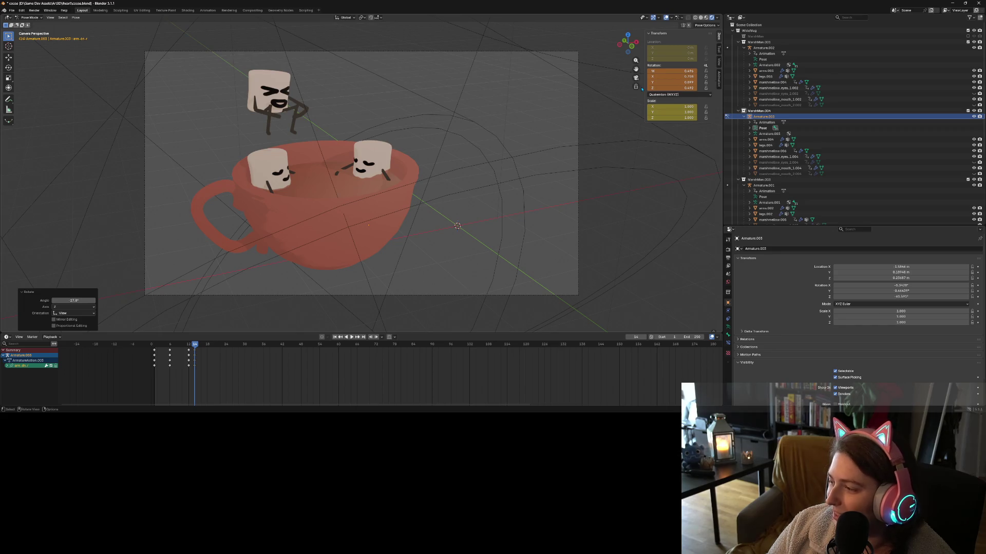
scroll(374, 118, "down", 2)
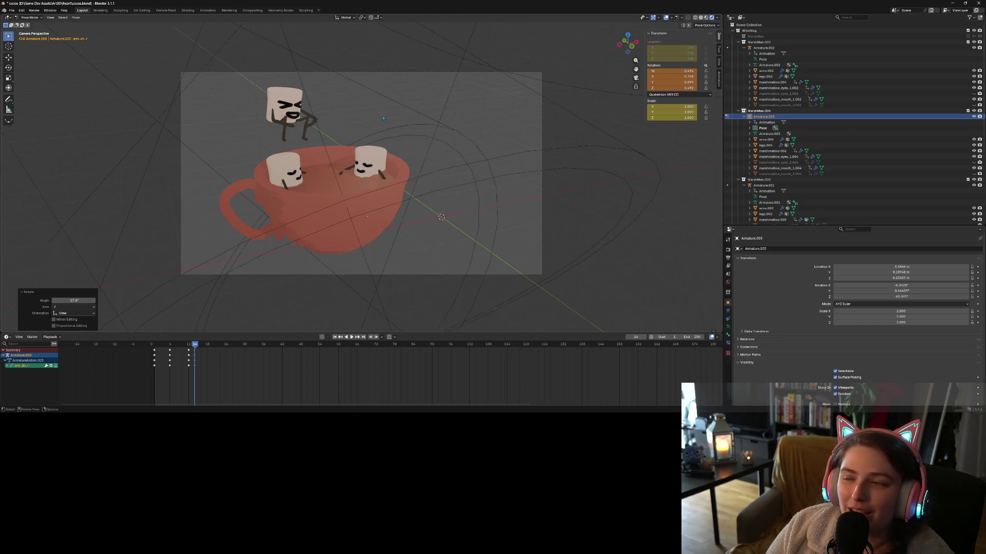
mouse_move(375, 118)
middle_mouse_down()
mouse_move(425, 151)
mouse_move(388, 155)
middle_mouse_up()
Keyframe all bones at frame 14, return to Object Mode, and save the file.
key("a")
key("i")
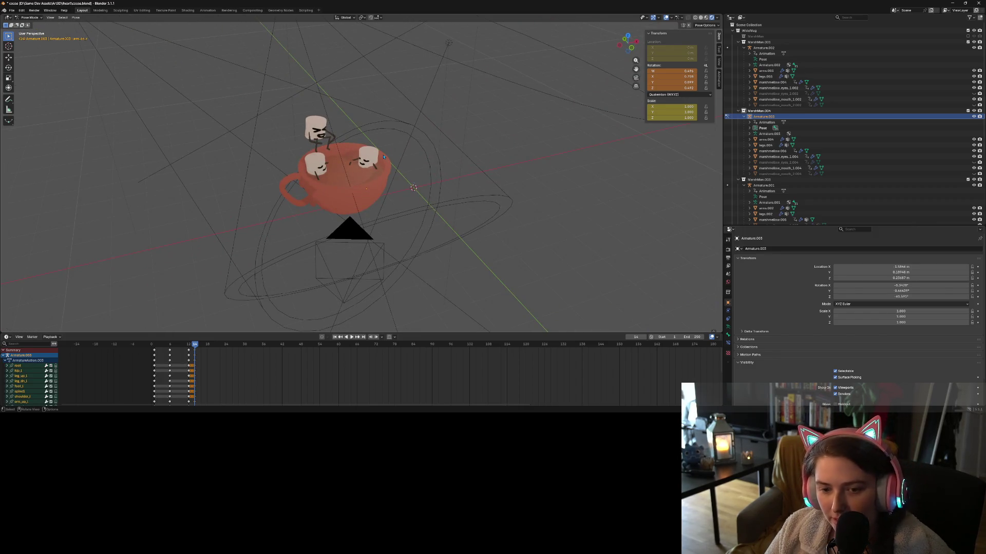
key("i")
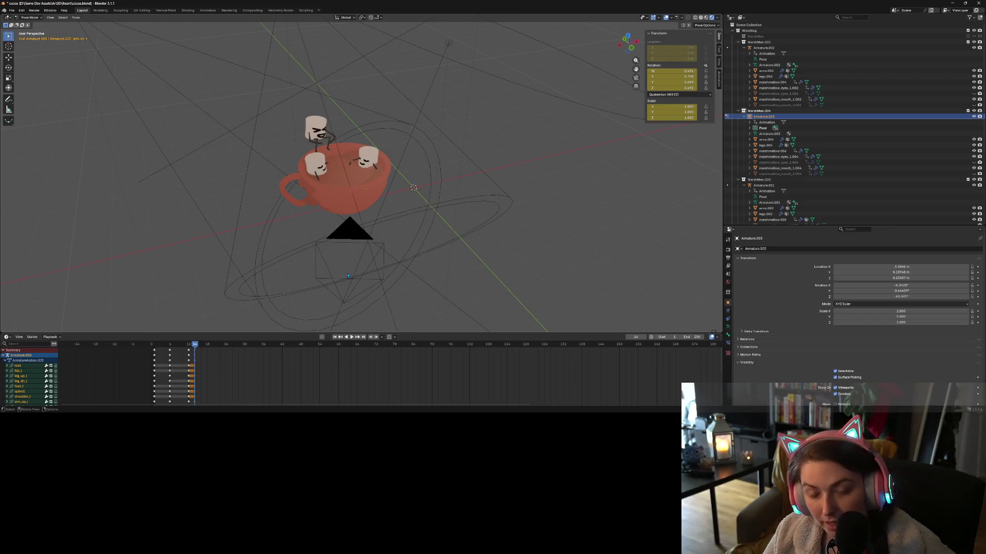
left_click(38, 20)
left_click(41, 25)
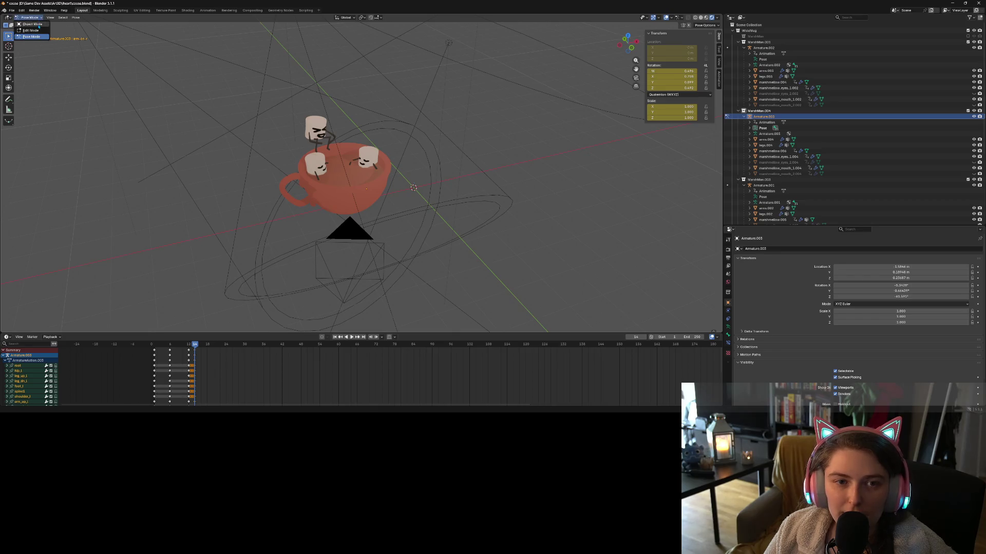
key("ctrl+s")
Orbit around the cup to inspect the poses and select the top marshmallow's face piece.
scroll(465, 198, "up", 4)
mouse_move(465, 198)
middle_mouse_down()
mouse_move(416, 268)
mouse_move(349, 267)
mouse_move(484, 268)
mouse_move(393, 255)
mouse_move(413, 256)
mouse_move(434, 273)
middle_mouse_up()
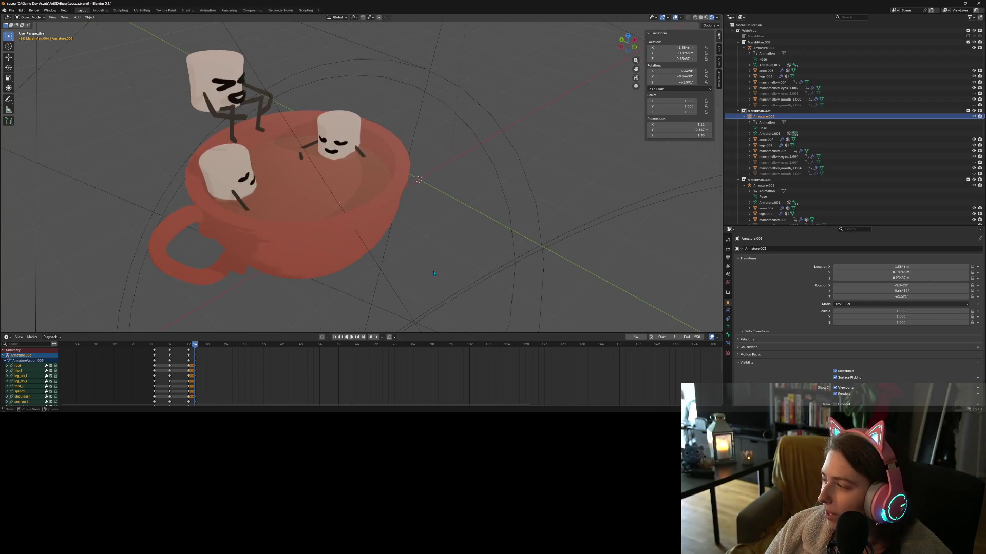
scroll(434, 274, "up", 1)
middle_click_drag(329, 269, 390, 257)
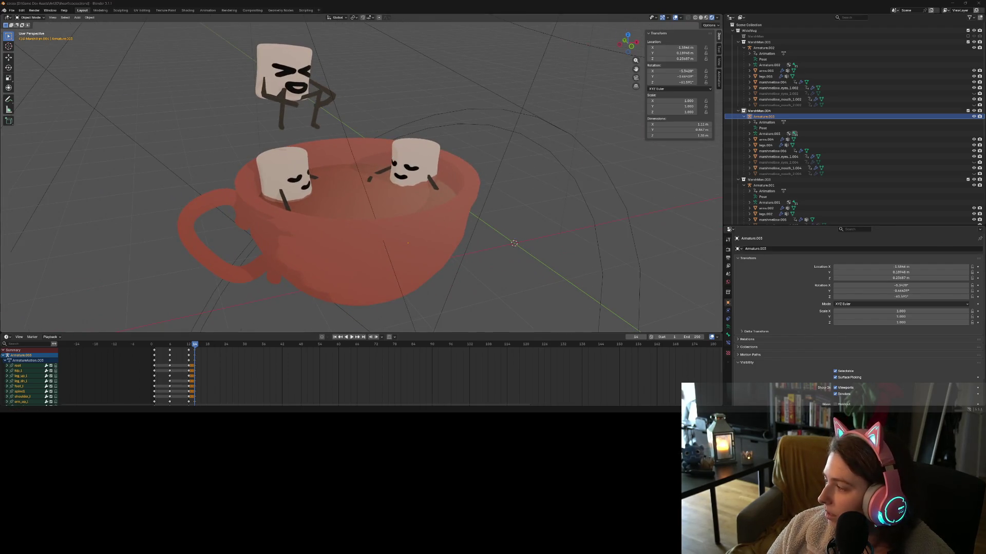
mouse_move(372, 225)
middle_mouse_down()
mouse_move(478, 240)
mouse_move(452, 246)
mouse_move(490, 81)
mouse_move(506, 125)
mouse_move(520, 250)
middle_mouse_up()
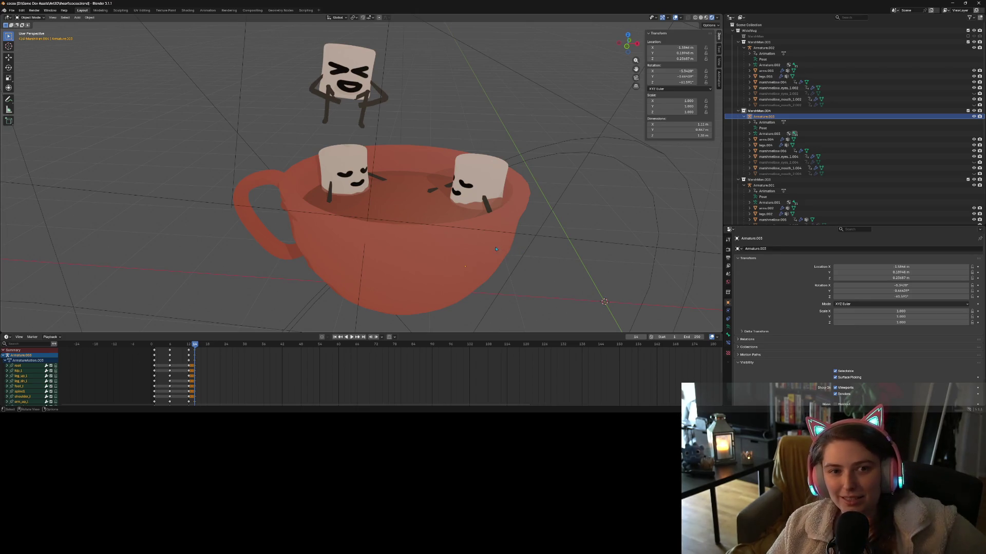
middle_click_drag(373, 243, 450, 236)
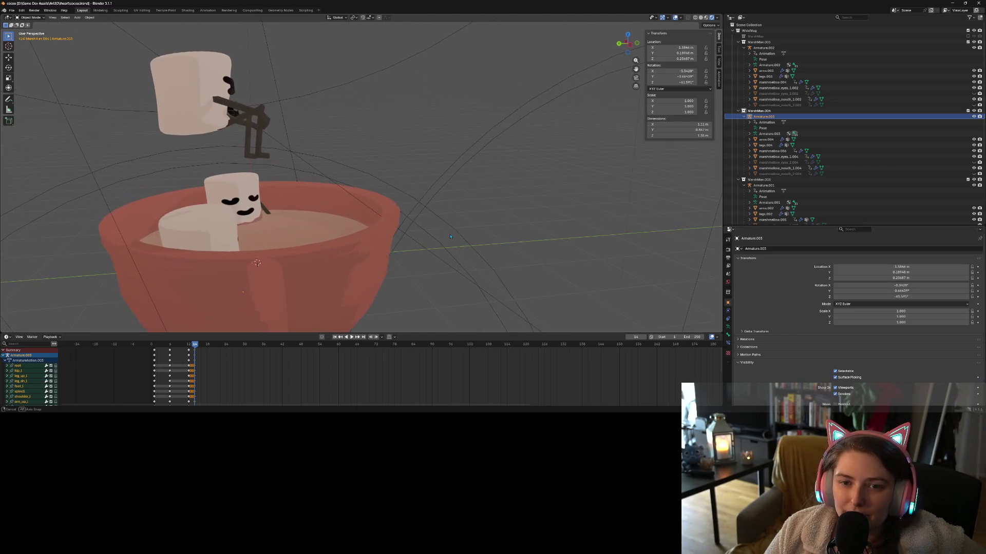
left_click(220, 109)
Remove every vertex group from the top marshmallow's body mesh.
left_click(172, 84)
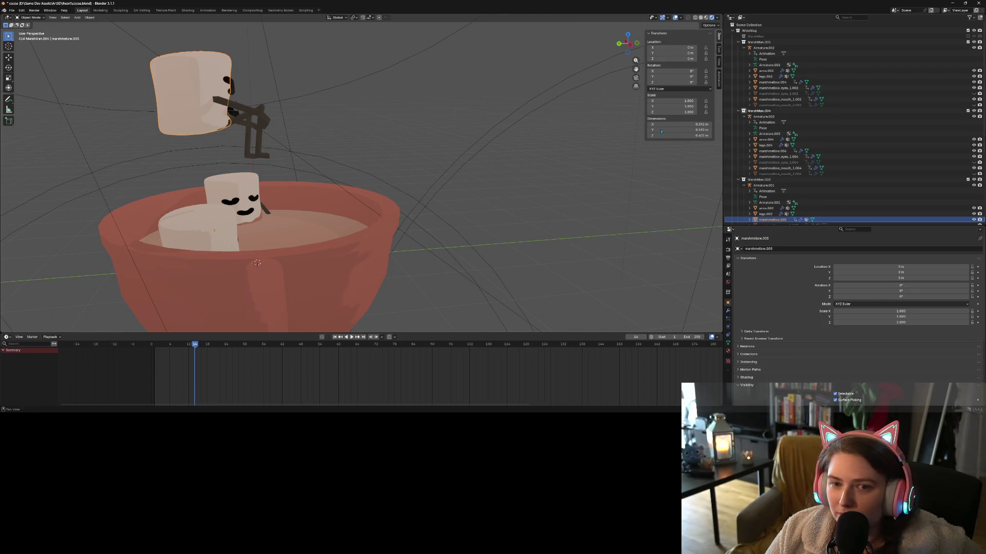
scroll(795, 195, "down", 5)
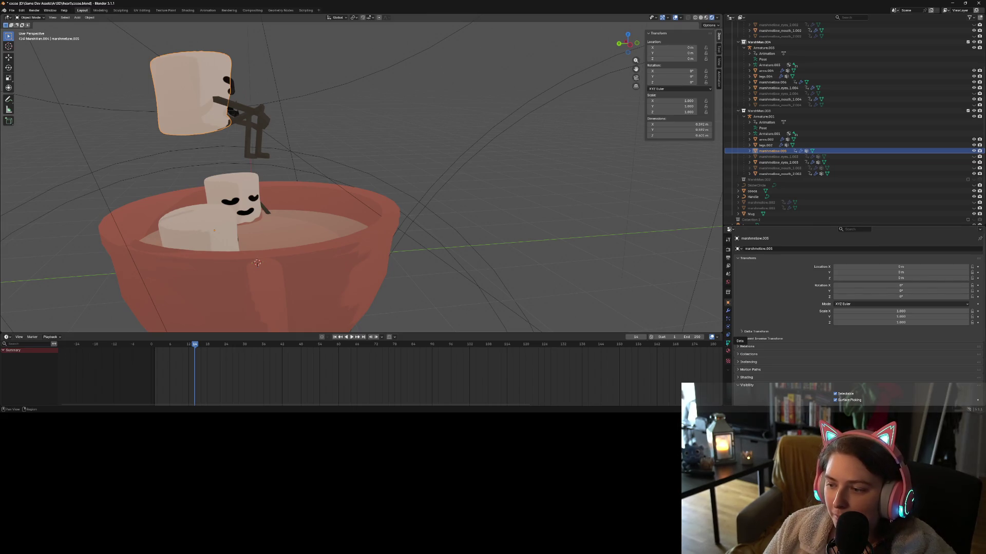
left_click(727, 342)
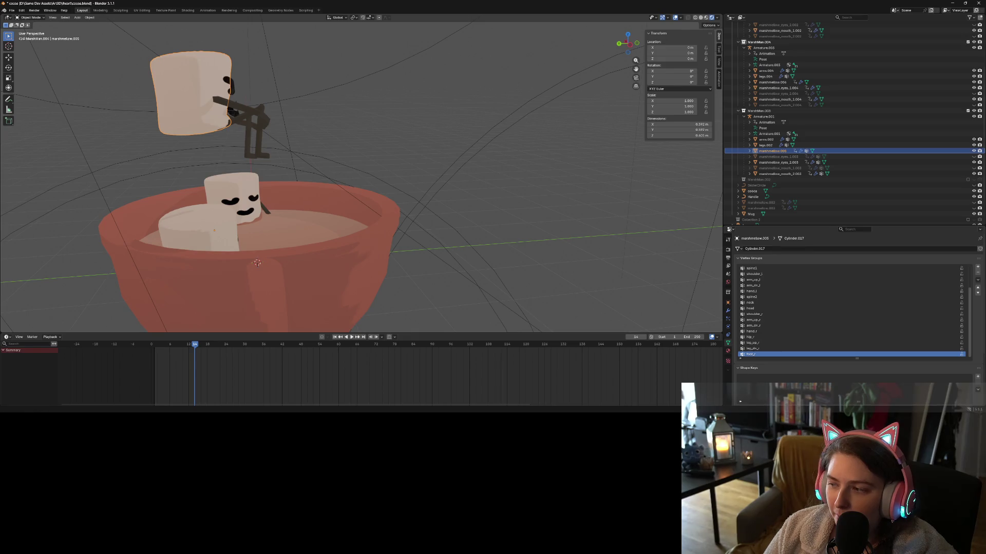
left_click(977, 273)
left_click(978, 274)
left_click(978, 273)
left_click(977, 274)
left_click(977, 274)
left_click(978, 273)
left_click(977, 274)
left_click(977, 273)
left_click(978, 274)
left_click(977, 274)
left_click(977, 273)
left_click(977, 274)
left_click(978, 274)
left_click(977, 274)
left_click(977, 273)
left_click(978, 274)
left_click(977, 274)
left_click(977, 274)
left_click(977, 273)
left_click(977, 274)
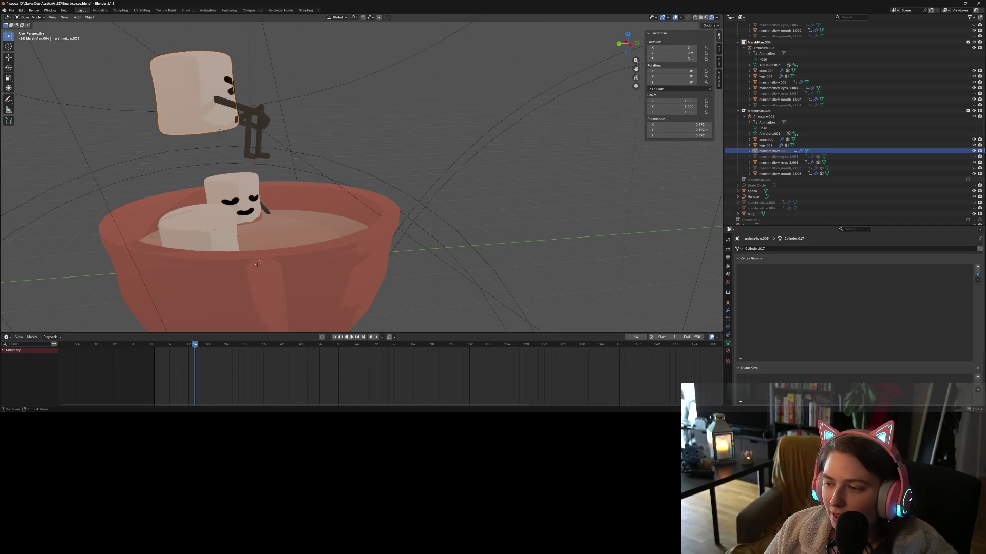
Clear all vertex groups from the character's first eye mesh.
left_click(780, 156)
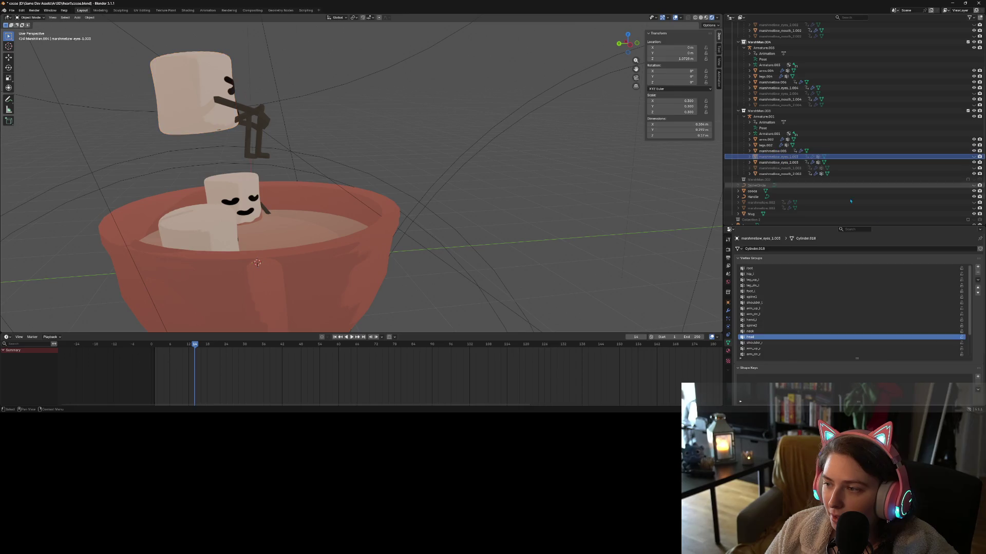
left_click(978, 274)
left_click(977, 274)
left_click(977, 273)
left_click(977, 273)
left_click(978, 273)
left_click(978, 274)
left_click(977, 273)
left_click(977, 274)
left_click(977, 274)
left_click(977, 273)
left_click(977, 273)
left_click(978, 273)
left_click(977, 273)
left_click(978, 274)
left_click(978, 274)
left_click(978, 274)
Clear all vertex groups from the character's second eye mesh.
left_click(978, 273)
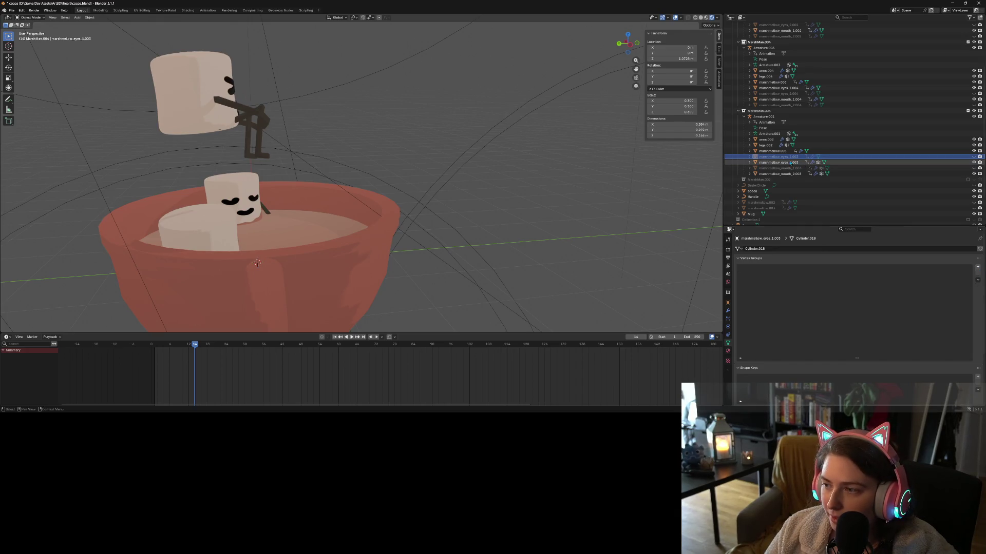
left_click(778, 163)
left_click(977, 273)
left_click(978, 273)
left_click(978, 273)
left_click(977, 274)
left_click(977, 273)
left_click(978, 273)
left_click(977, 274)
left_click(977, 274)
left_click(977, 273)
left_click(977, 273)
left_click(978, 273)
left_click(778, 168)
left_click(977, 273)
left_click(977, 274)
left_click(977, 274)
left_click(978, 274)
left_click(978, 273)
left_click(978, 273)
Remove all vertex groups from both of the character's mouth meshes.
left_click(978, 276)
left_click(977, 276)
left_click(978, 276)
left_click(978, 277)
left_click(978, 277)
left_click(978, 276)
left_click(978, 276)
left_click(977, 277)
left_click(978, 276)
left_click(978, 276)
left_click(978, 276)
left_click(978, 277)
left_click(978, 277)
left_click(795, 174)
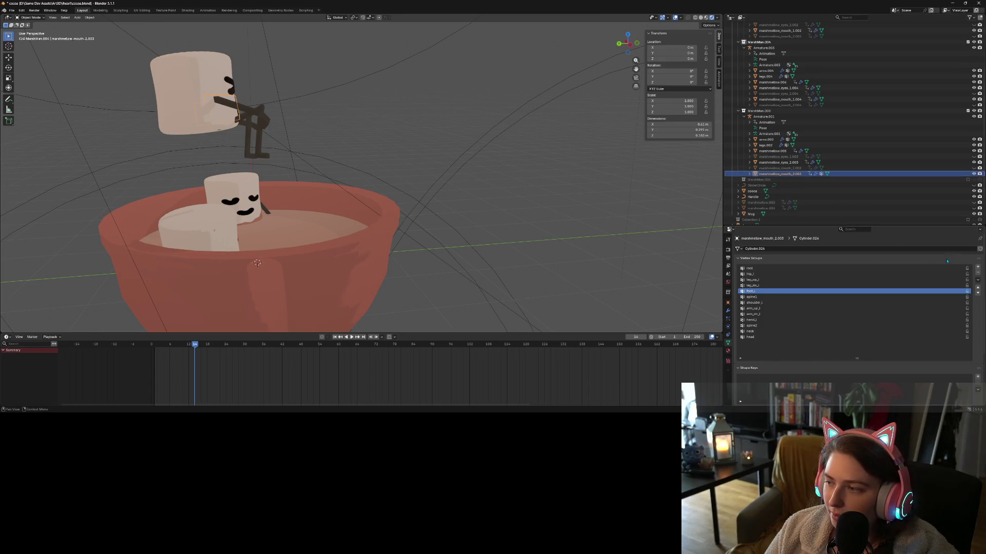
left_click(978, 274)
left_click(978, 273)
left_click(978, 274)
left_click(978, 273)
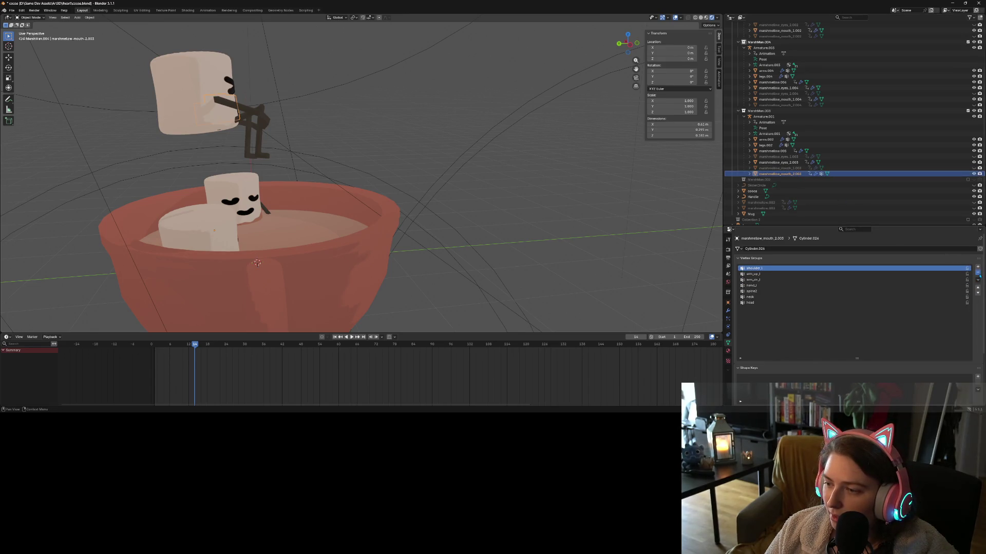
left_click(978, 273)
left_click(978, 273)
Save cocoa.blend and view the scene through the camera.
scroll(452, 231, "down", 4)
middle_click_drag(452, 231, 520, 236)
scroll(472, 236, "up", 6)
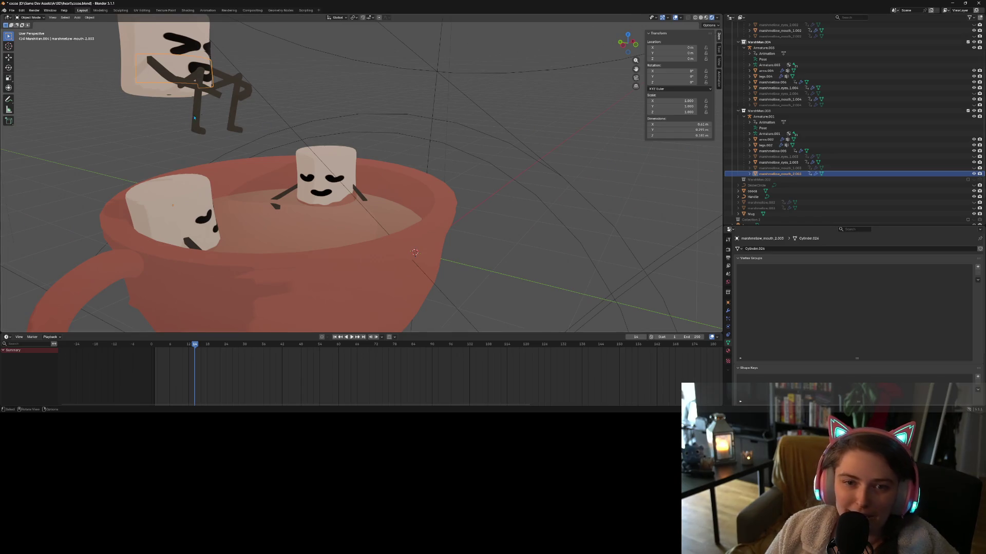
left_click(192, 78)
mouse_move(192, 78)
middle_mouse_down()
mouse_move(252, 146)
mouse_move(384, 164)
middle_mouse_up()
scroll(250, 145, "down", 3)
key("ctrl+s")
key("KP_0")
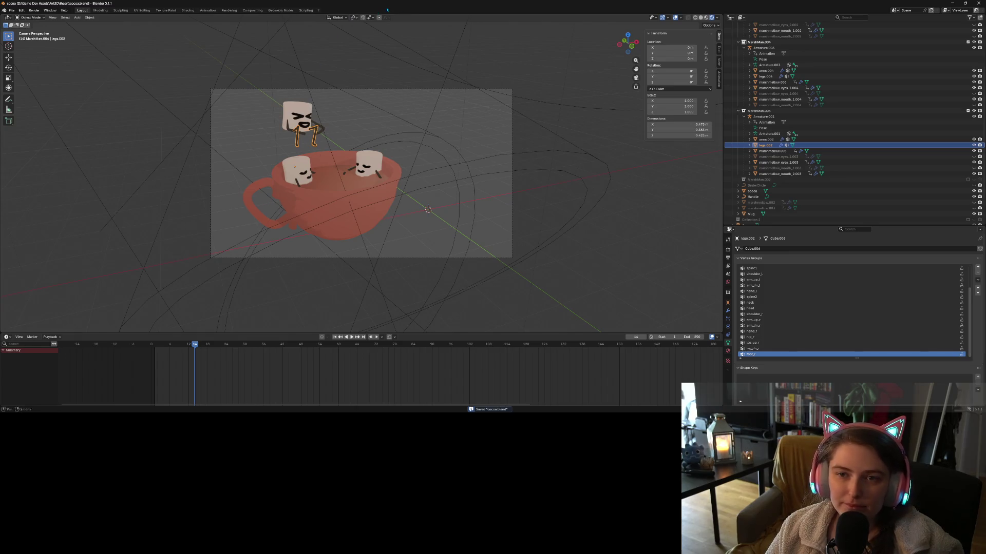
Unhide the teal floor plane in the Outliner.
scroll(955, 222, "down", 1)
scroll(955, 222, "down", 2)
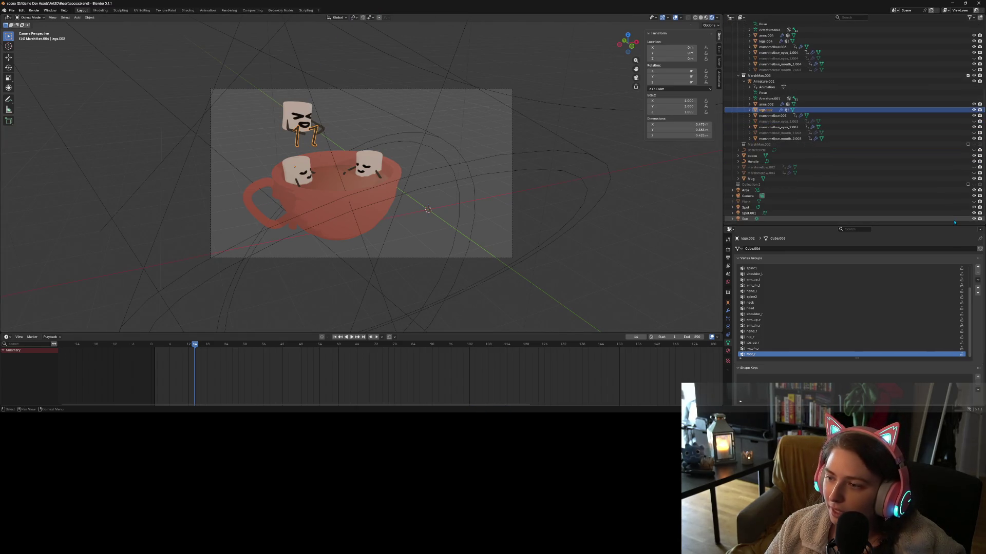
left_click(973, 202)
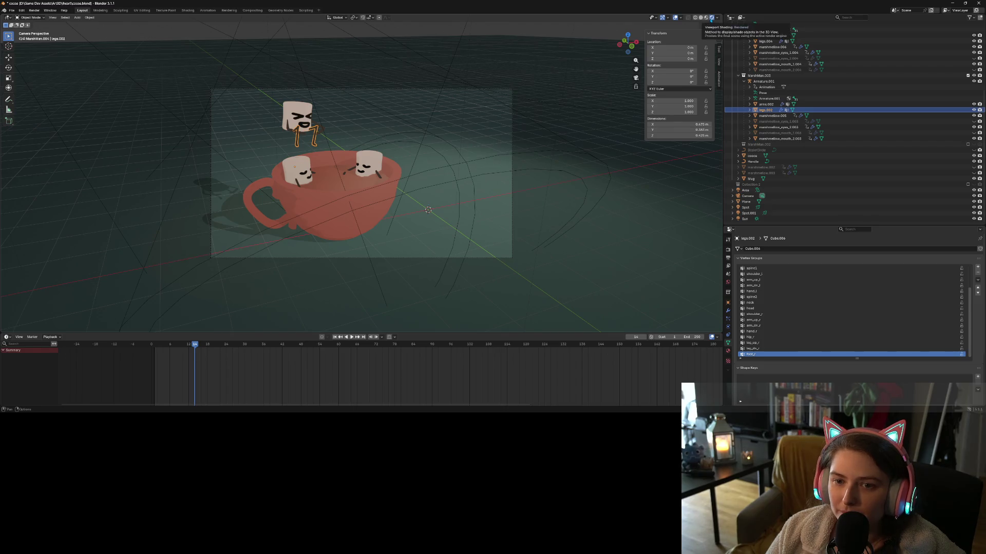
Inspect the Area and Sun lights and return to a free perspective view.
left_click(538, 118)
left_click(556, 145)
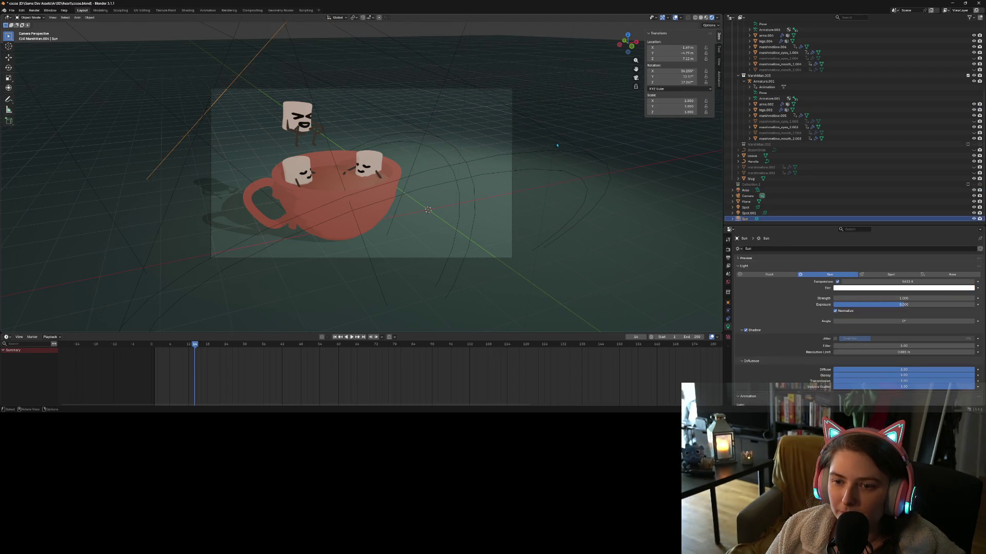
scroll(557, 144, "up", 3)
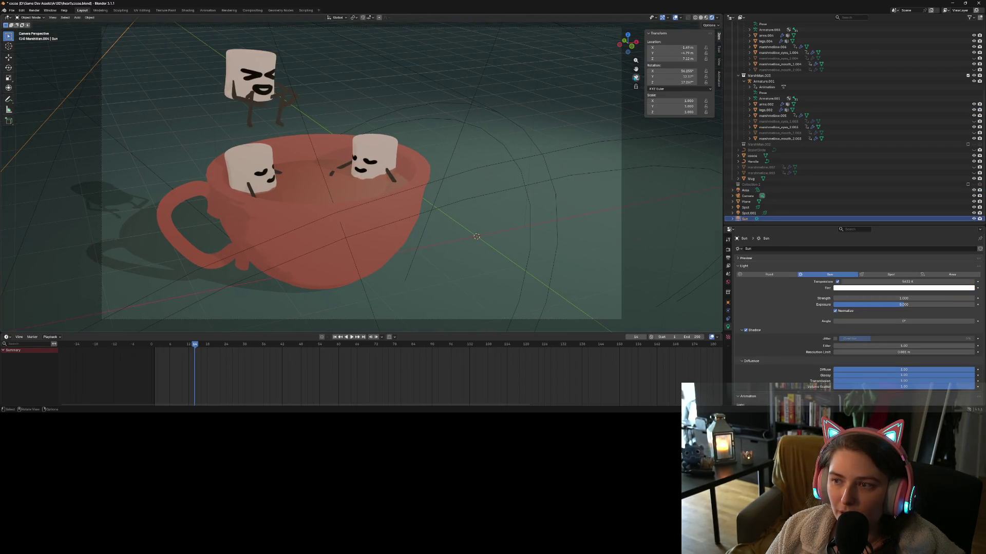
left_click(635, 78)
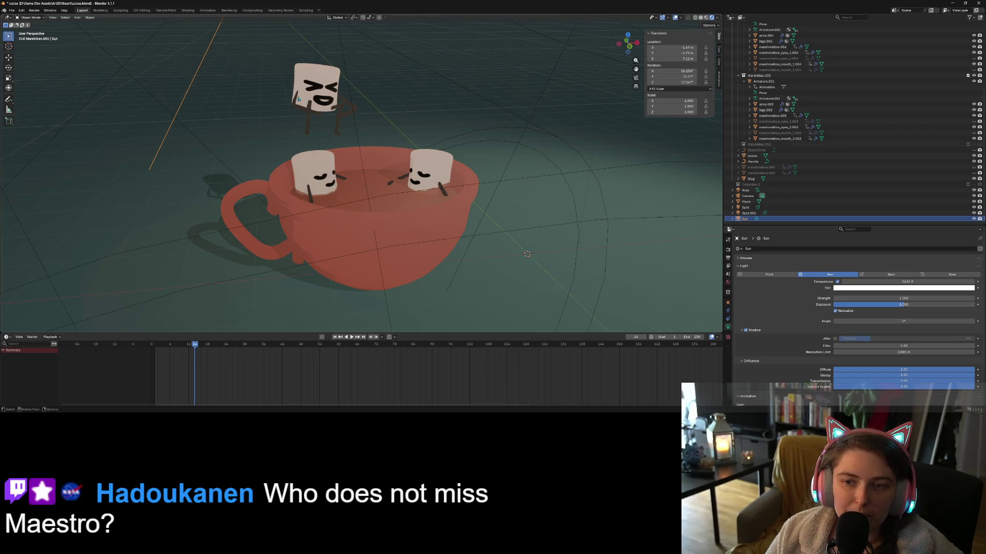
left_click(34, 11)
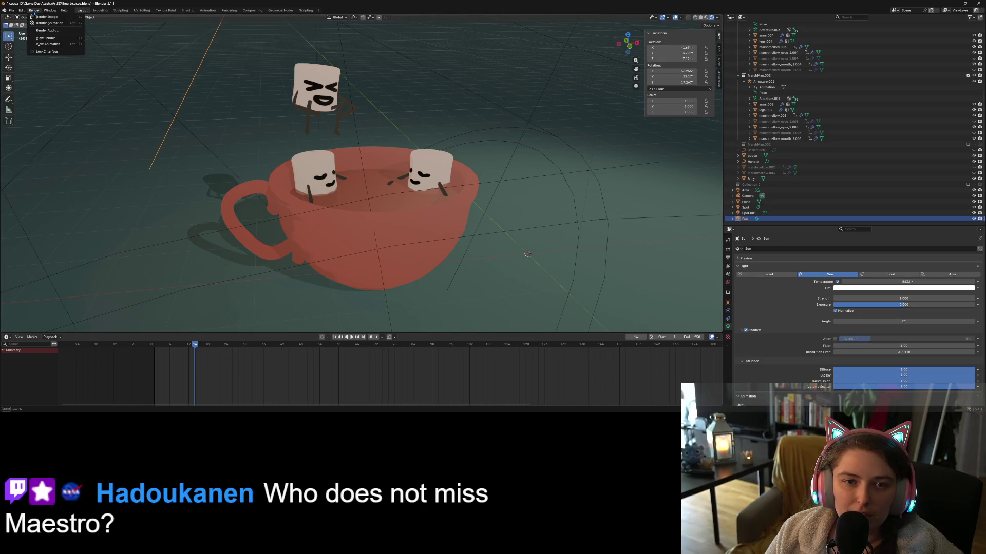
Render a test image, then delete the stray marshmallow.007 and marshmallow.003 bodies.
left_click(36, 17)
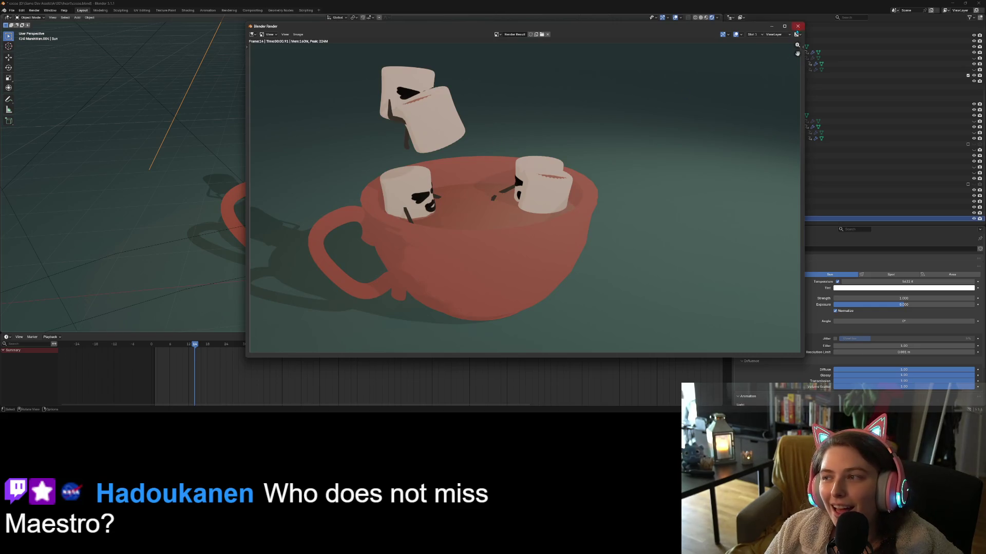
left_click(797, 26)
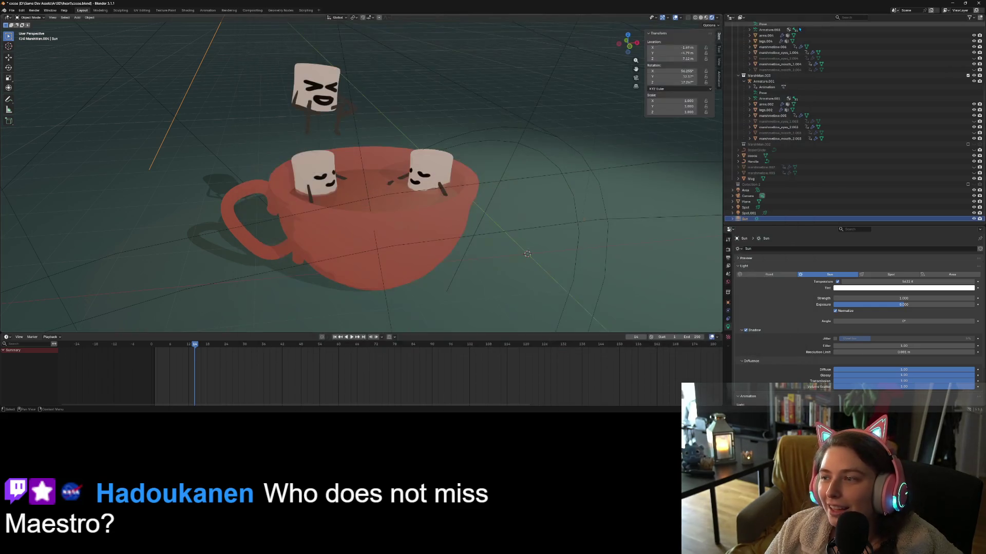
left_click(765, 167)
left_click(765, 173, "ctrl")
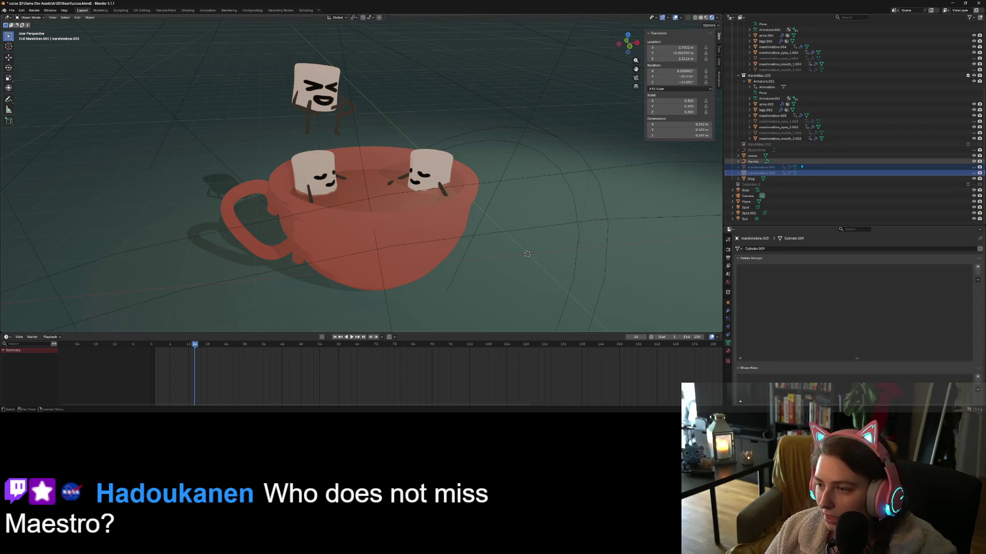
key("Delete")
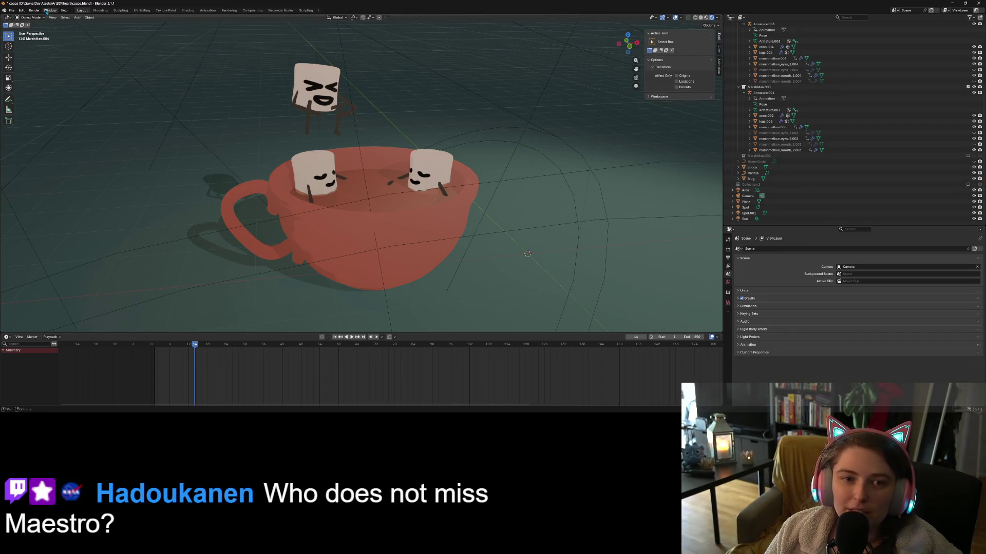
Save cocoa.blend and render another test image.
left_click(34, 11)
left_click(34, 10)
key("ctrl+s")
left_click(34, 11)
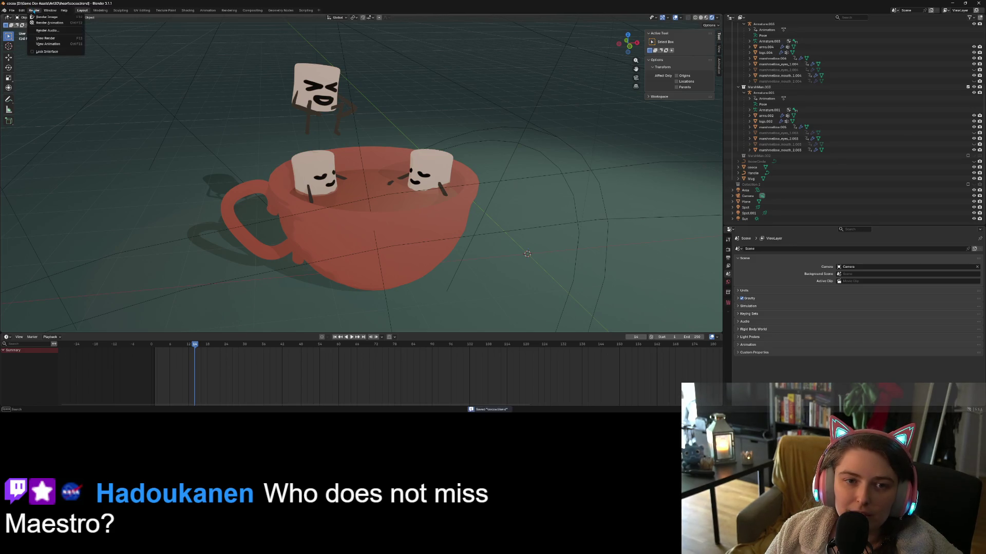
left_click(46, 17)
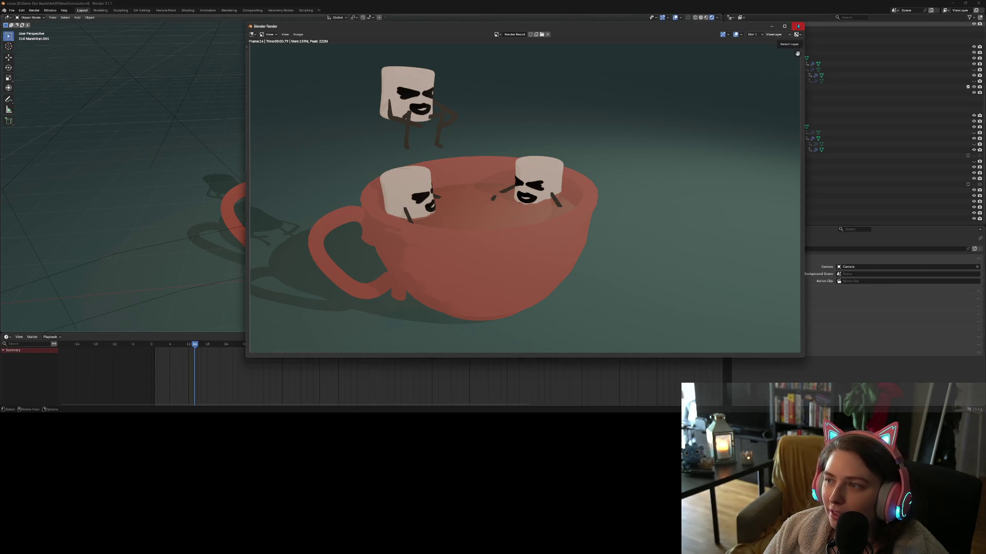
left_click(797, 26)
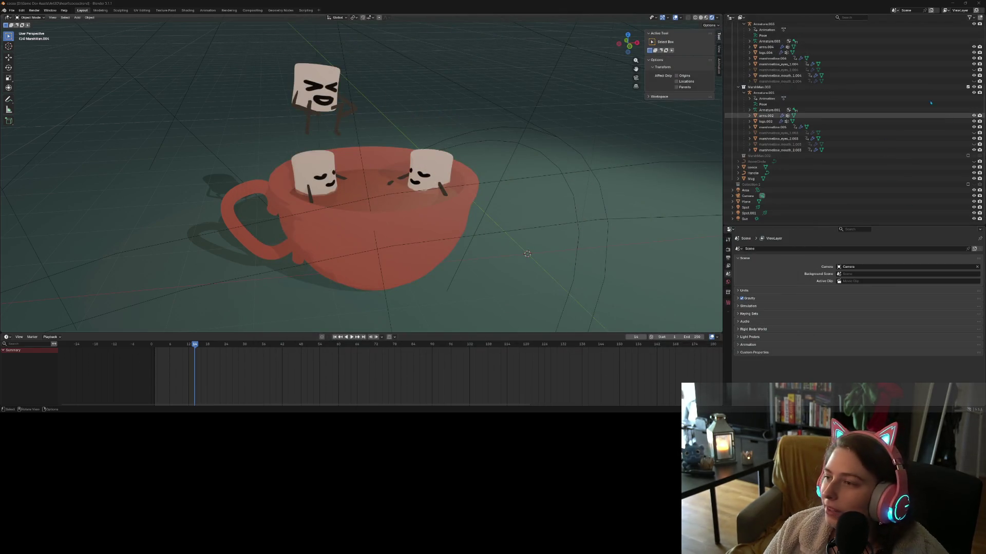
Exclude two extra mouth meshes from rendering, save cocoa.blend, and render the final image.
left_click(979, 145)
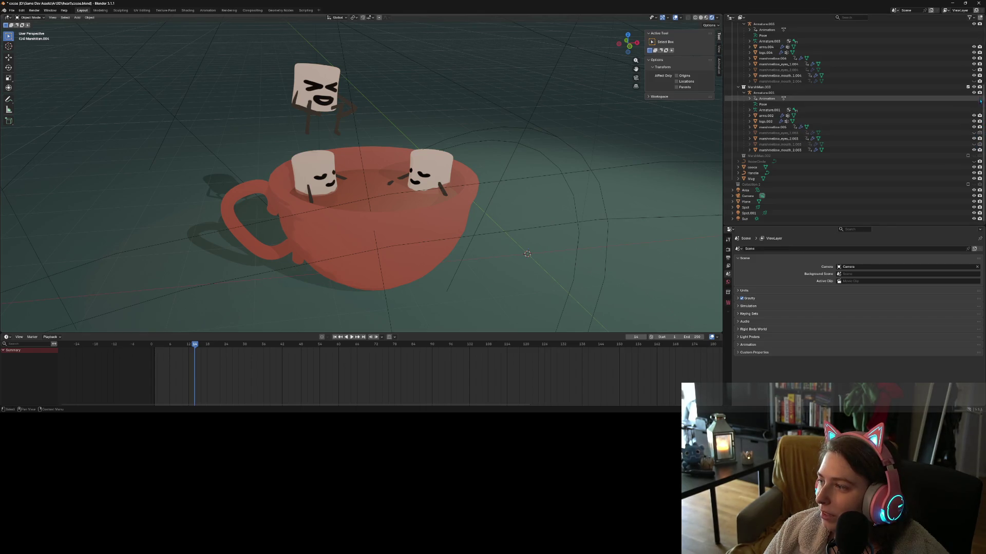
left_click(979, 81)
scroll(979, 90, "up", 5)
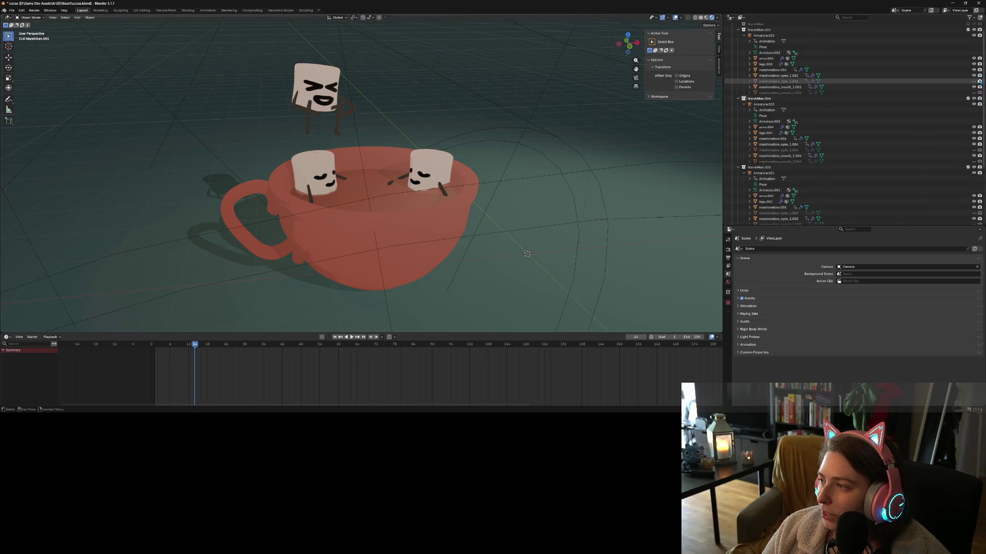
key("ctrl+s")
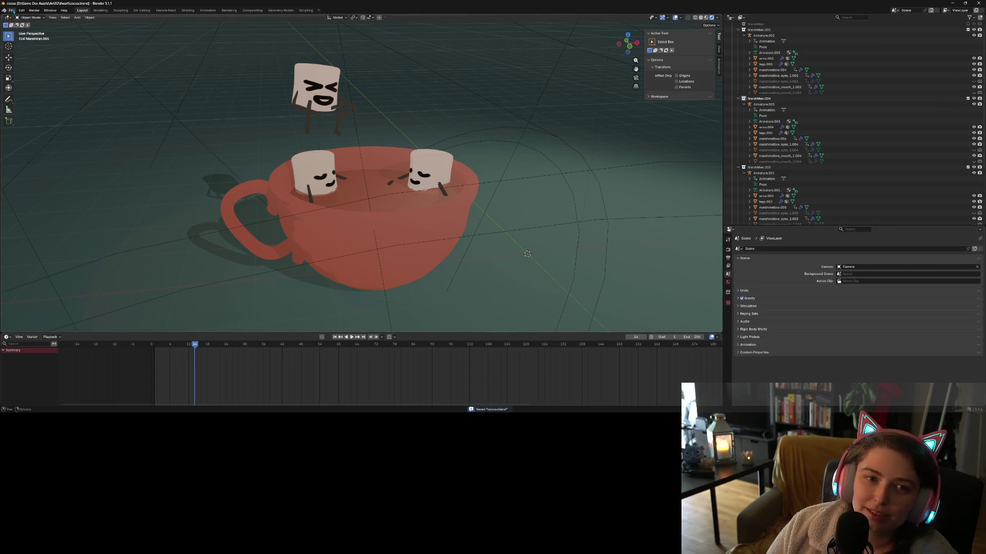
left_click(34, 10)
left_click(38, 17)
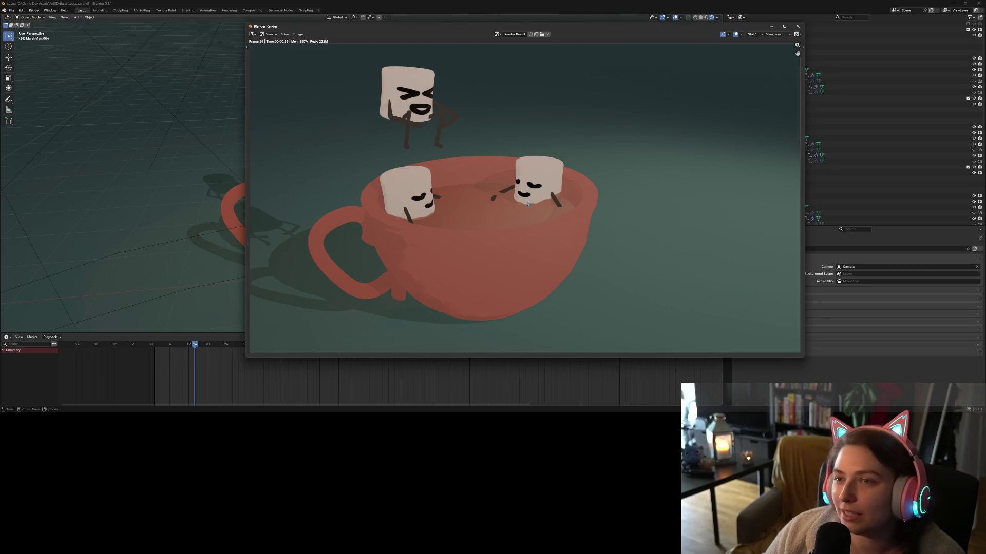
Zoom in and out on the final render to inspect it, then close the render window.
scroll(462, 226, "down", 1)
scroll(493, 256, "up", 1)
scroll(520, 282, "down", 1)
scroll(520, 282, "up", 1)
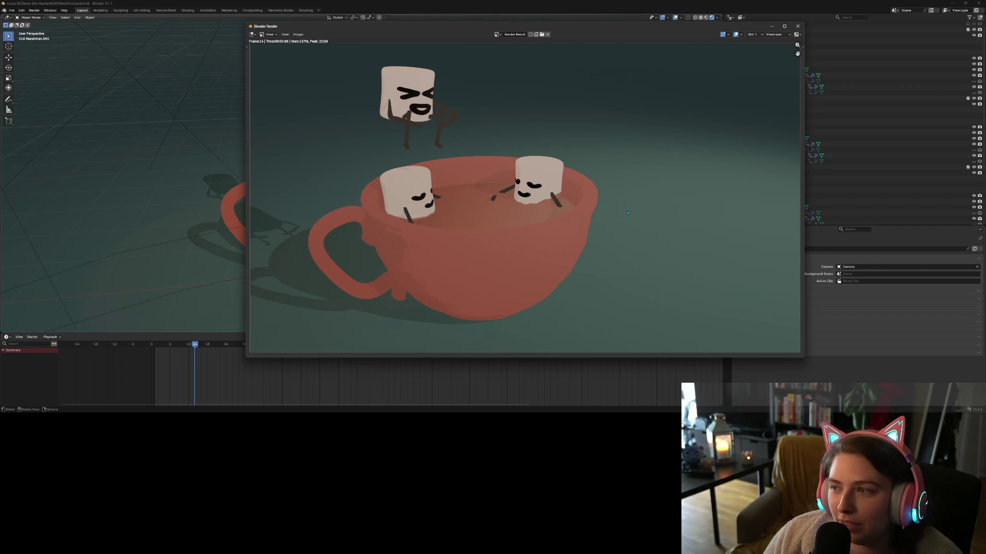
left_click(797, 26)
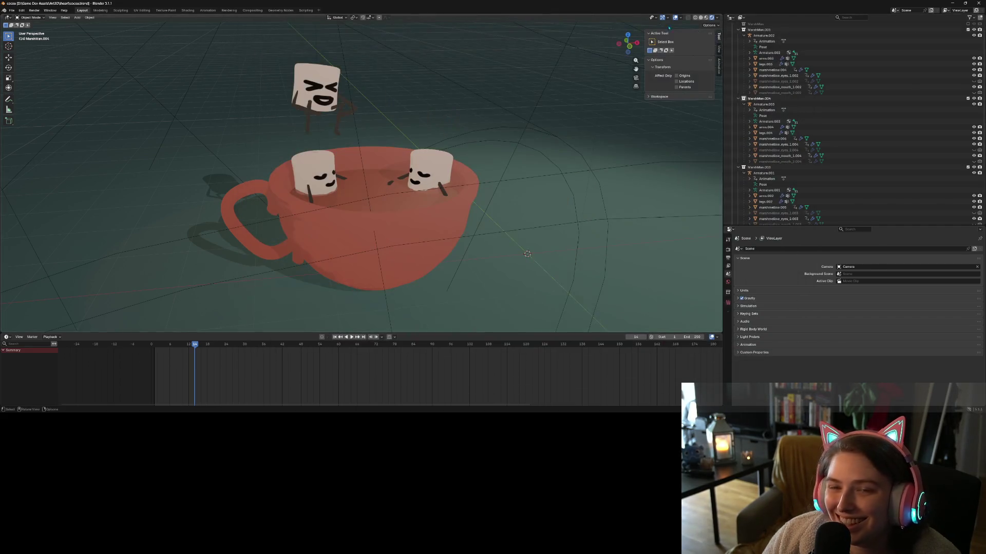